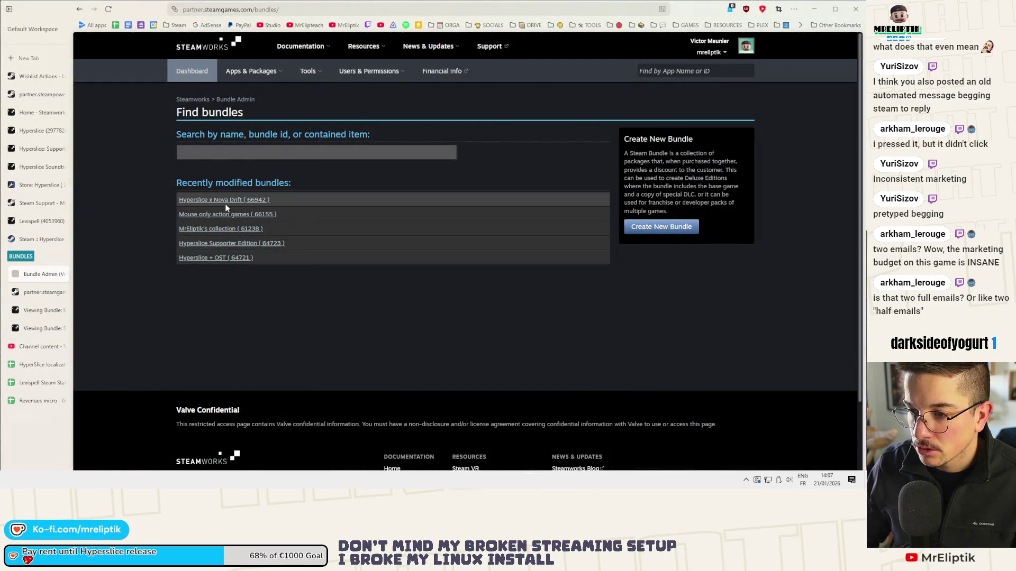
- Open the Hyperslice x Nova Drift bundle and briefly check its publish page
left_click(225, 203)
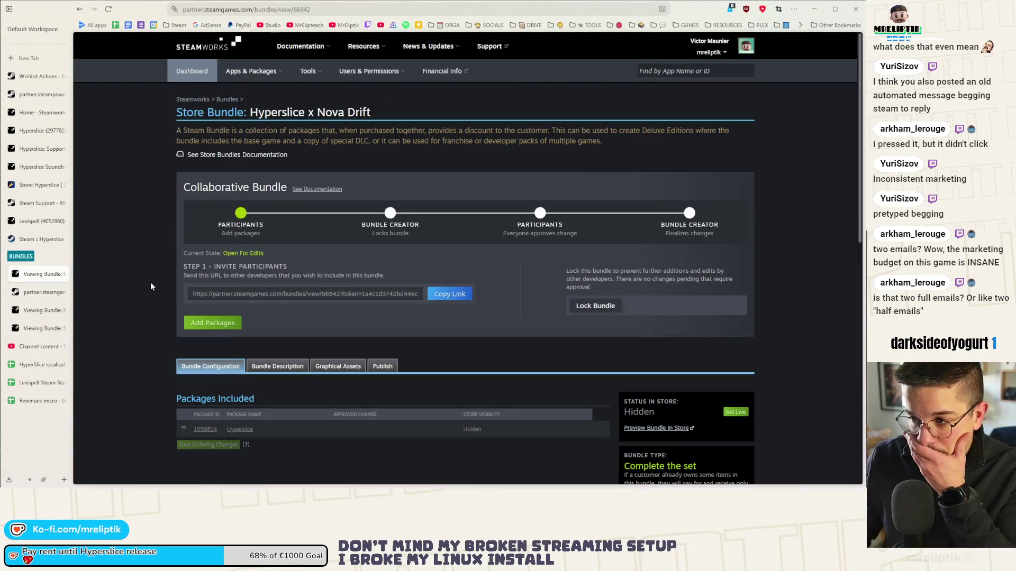
left_click(43, 293)
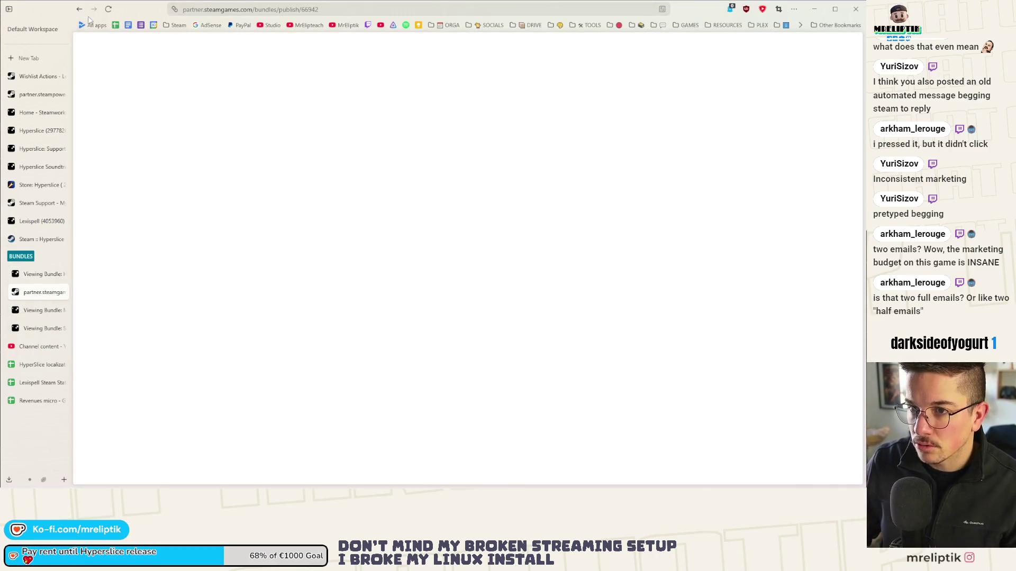
left_click(61, 292)
left_click(38, 276)
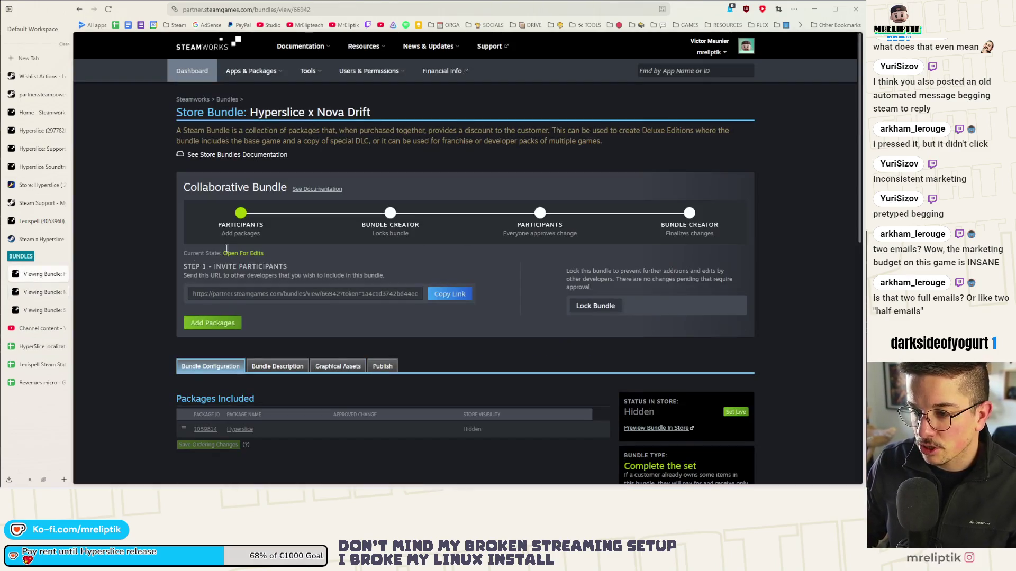
- Open the bundle list, Hyperslice + OST and Hyperslice Supporter Edition bundles in new tabs
middle_click(227, 100)
left_click_drag(42, 292, 33, 274)
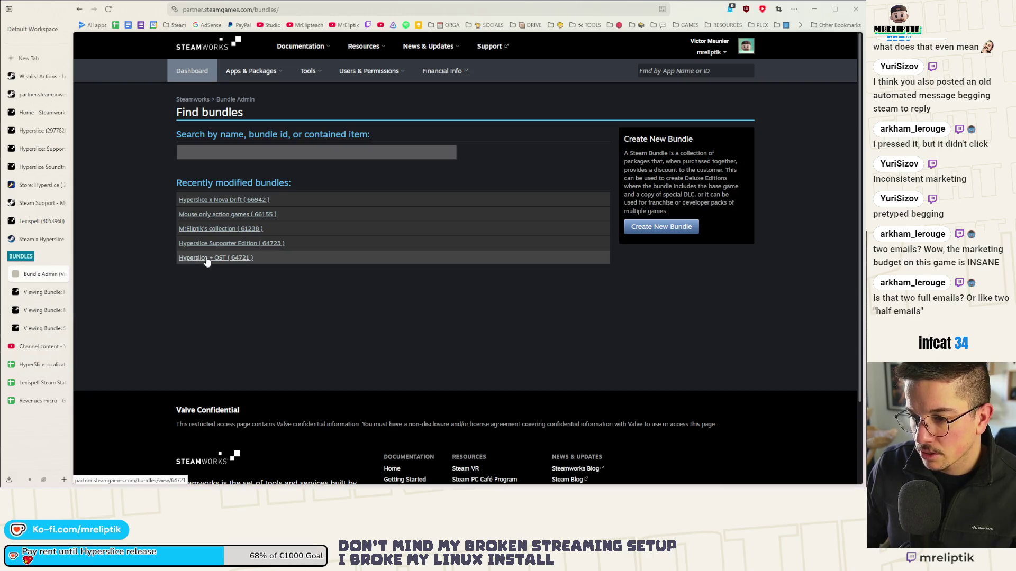
middle_click(212, 262)
middle_click(240, 244)
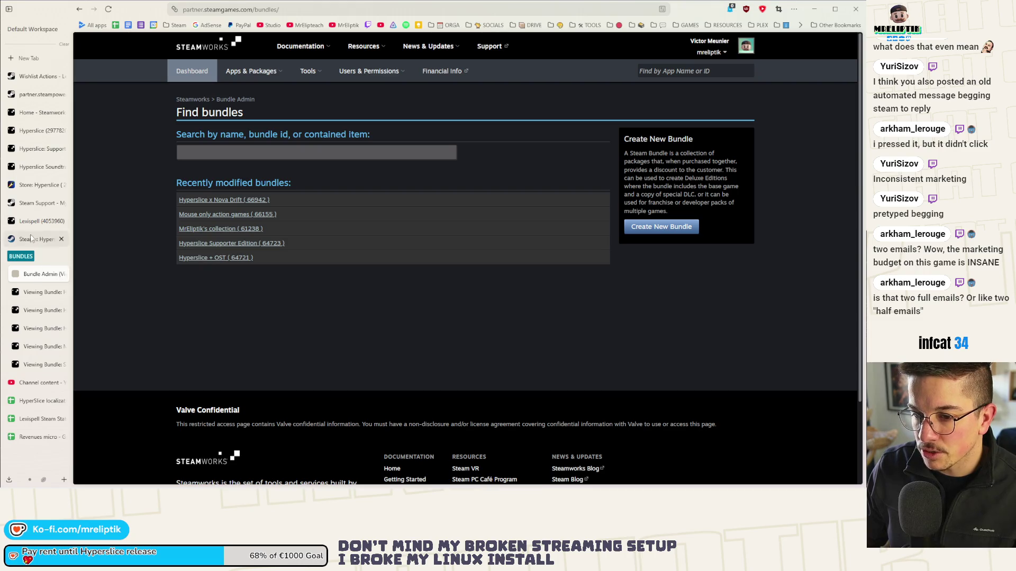
- Go to the Hyperslice (2977820) app release page and reload it
left_click(32, 131)
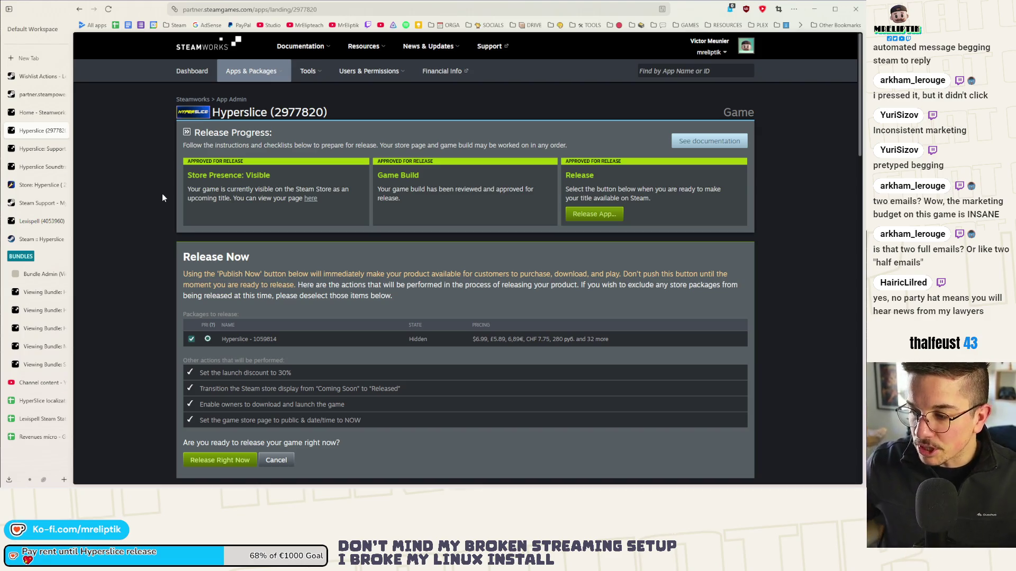
key("F5")
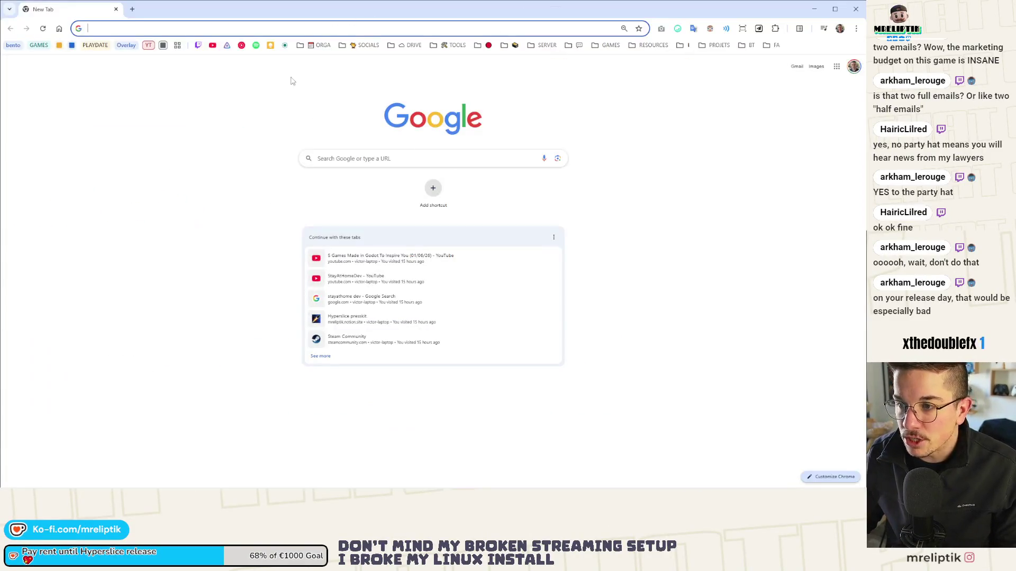
- From the SOCIALS bookmarks, open Bluesky, Threads and Gamedev Mastodon in background tabs and load X here
left_click(364, 45)
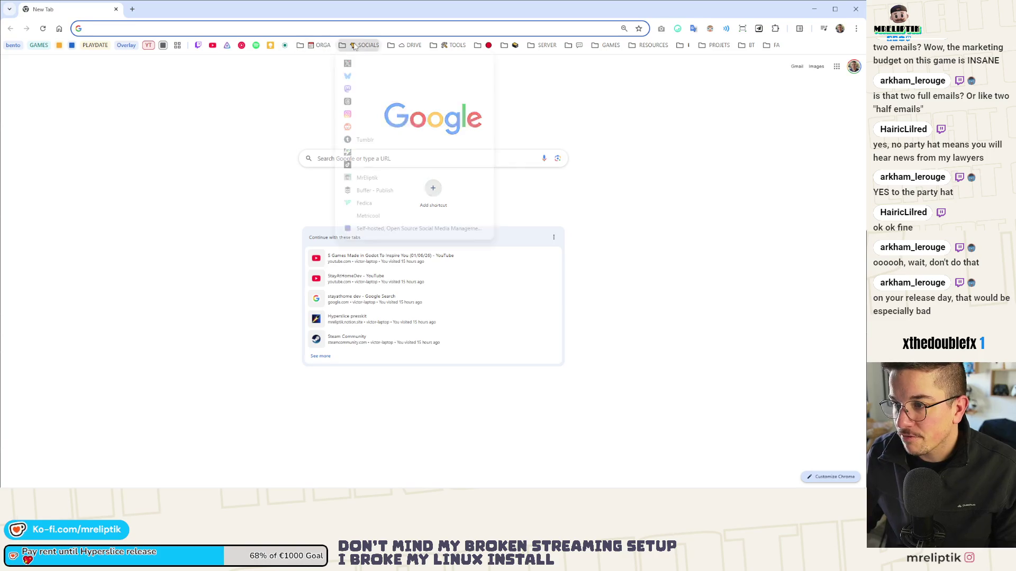
middle_click(355, 77)
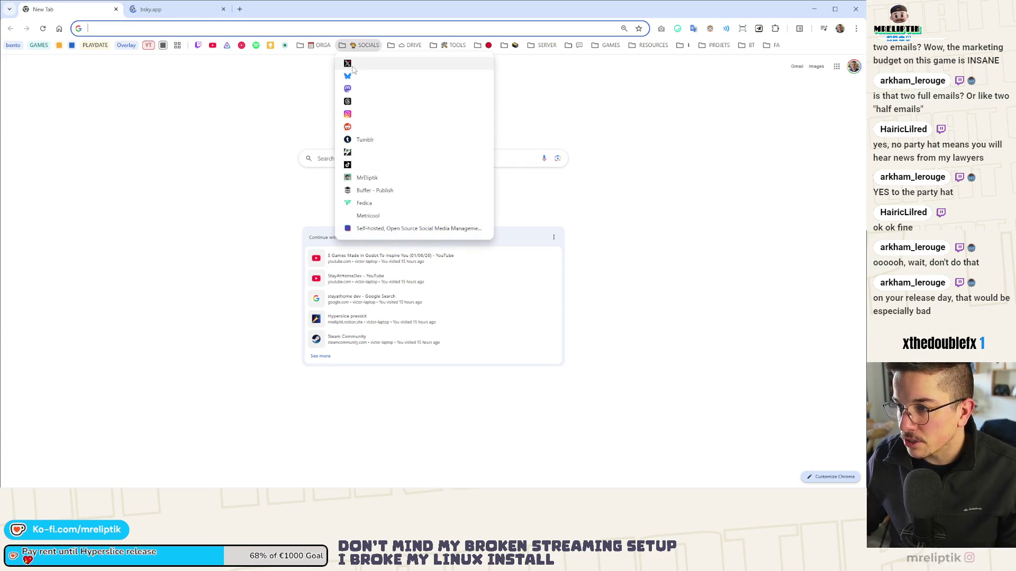
middle_click(353, 101)
middle_click(350, 88)
left_click(347, 63)
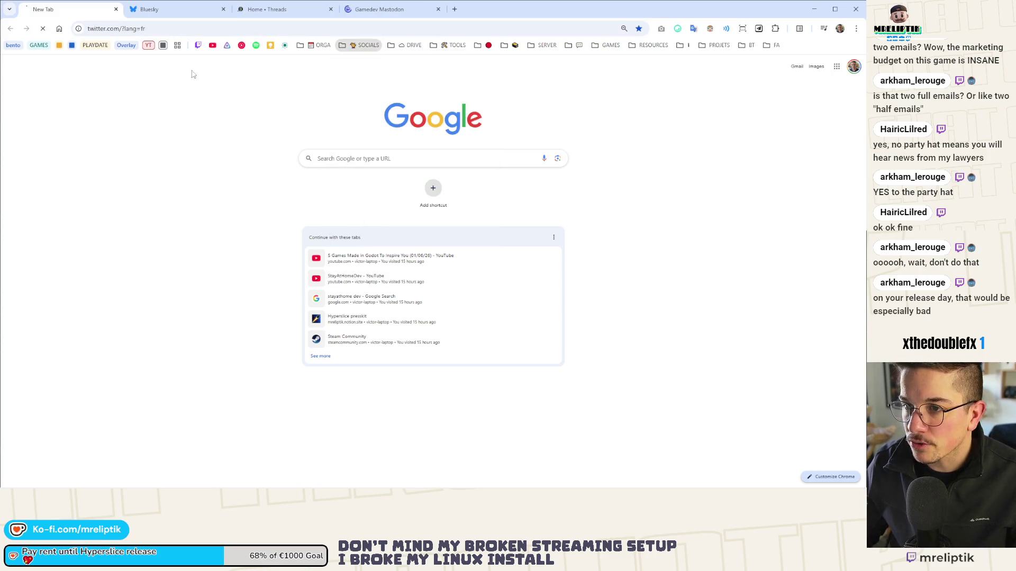
left_click(423, 484)
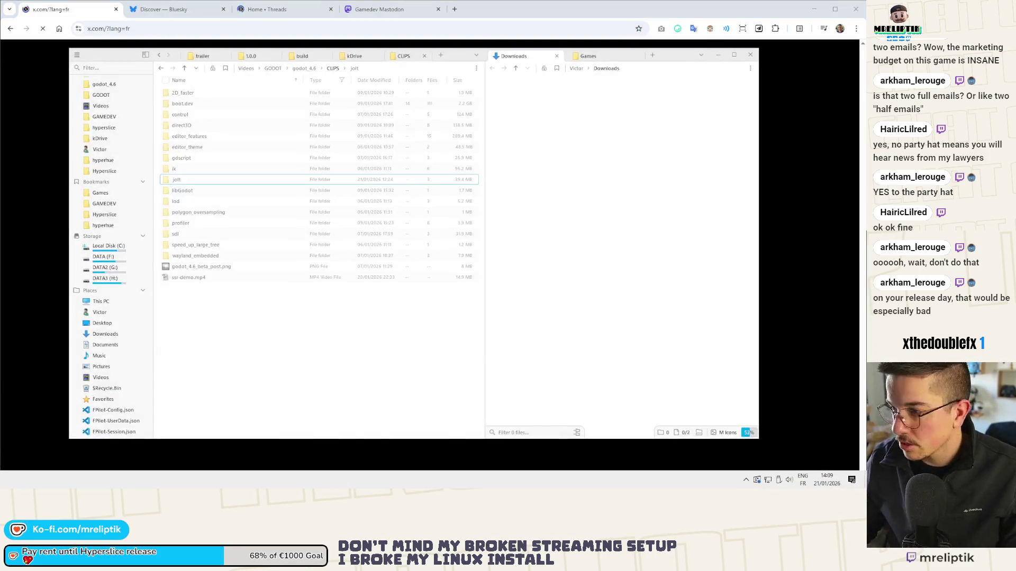
left_click(423, 484)
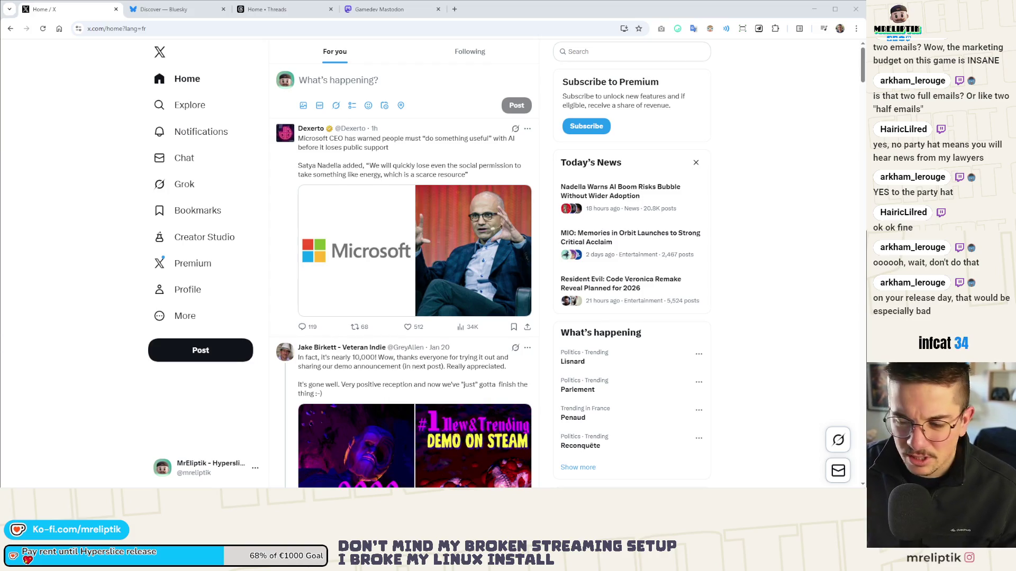
- Copy the pinned Hyperslice demo announcement from the X profile and start a new post
left_click(192, 294)
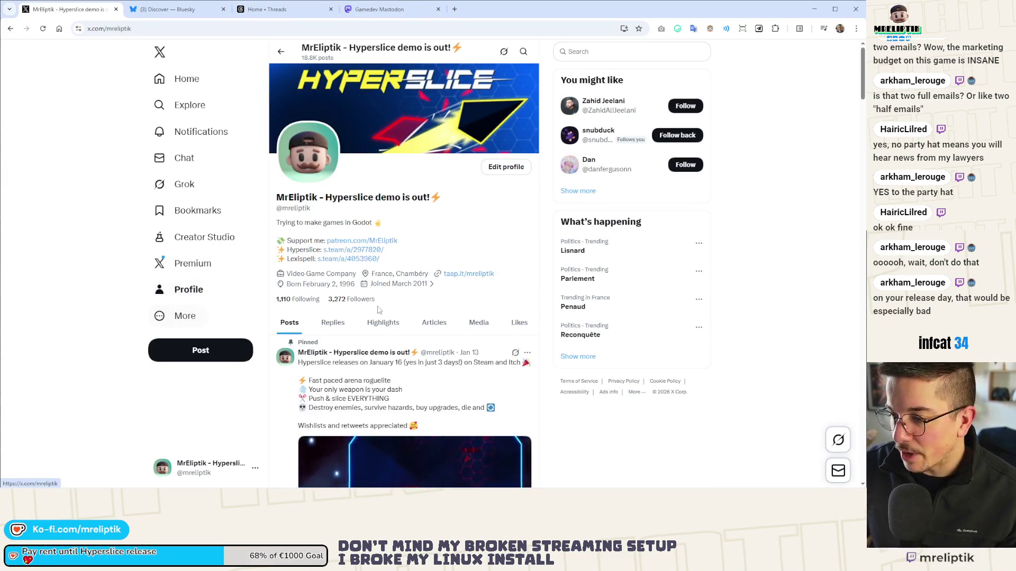
scroll(397, 285, "down", 3)
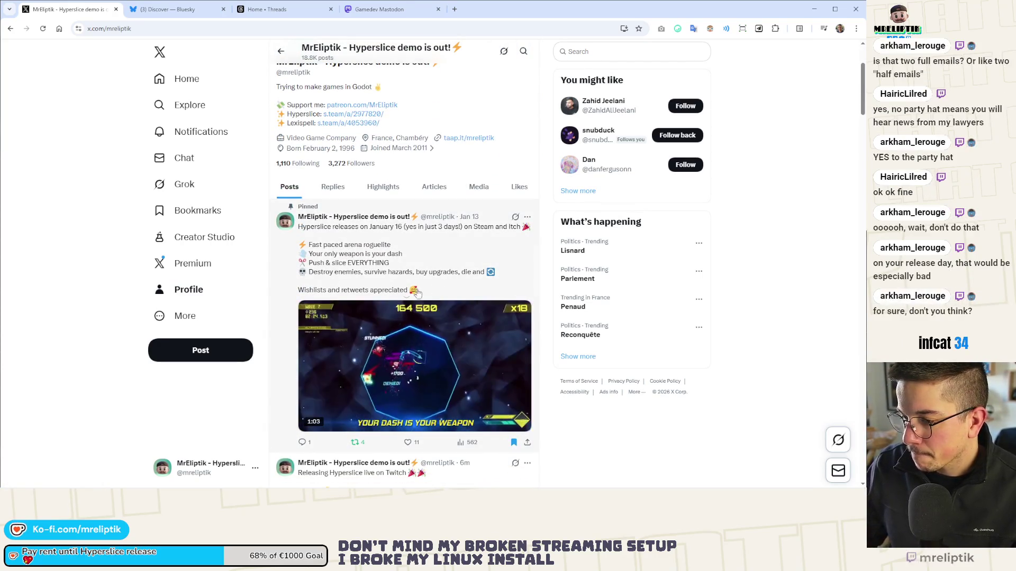
mouse_move(421, 290)
left_mouse_down()
mouse_move(292, 229)
mouse_move(274, 247)
left_mouse_up()
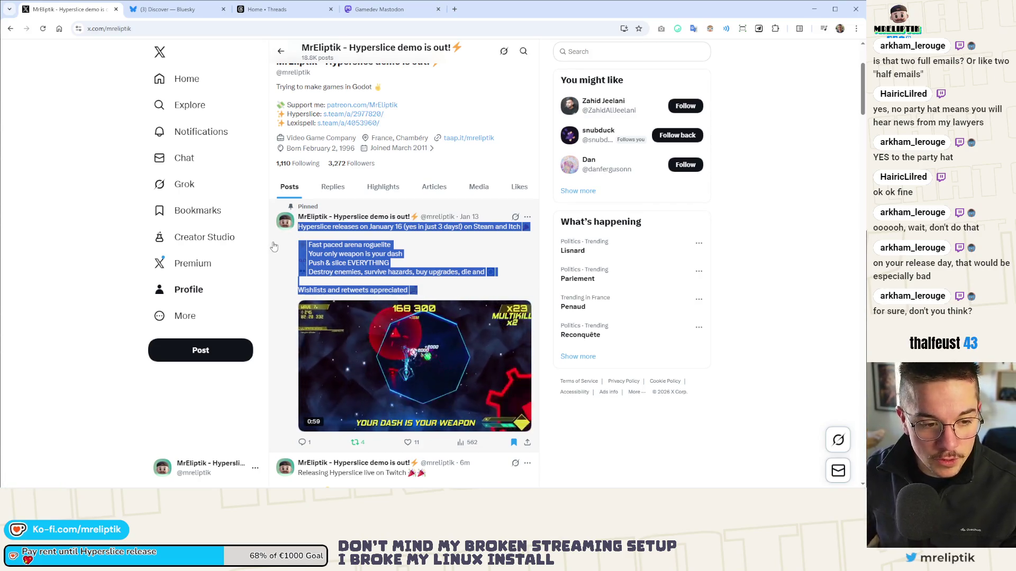
left_click(190, 353)
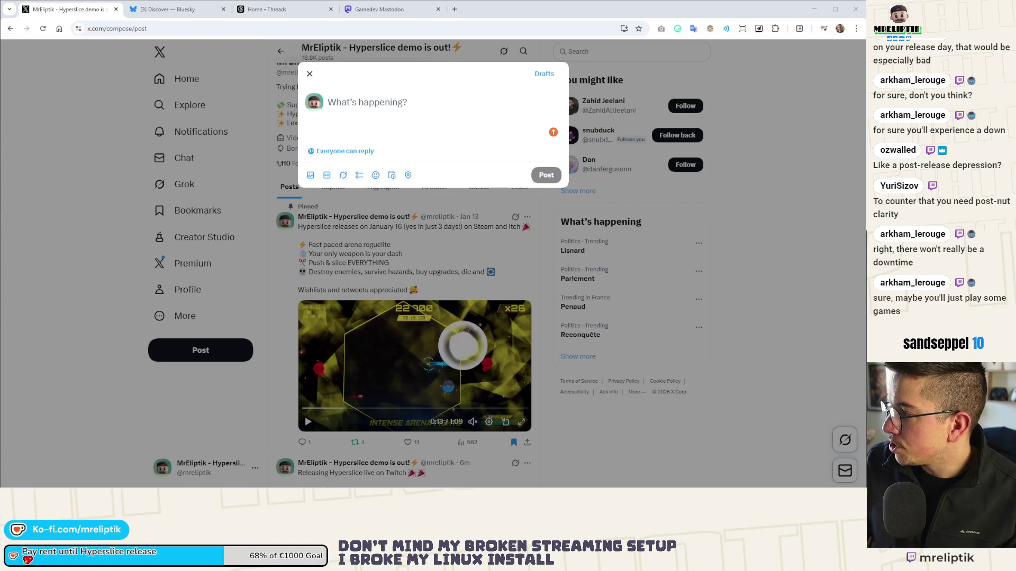
- Attach the trailer to the X post and media to new Bluesky, Threads and Mastodon posts
mouse_move(594, 149)
left_mouse_down()
mouse_move(376, 110)
mouse_move(365, 162)
left_mouse_up()
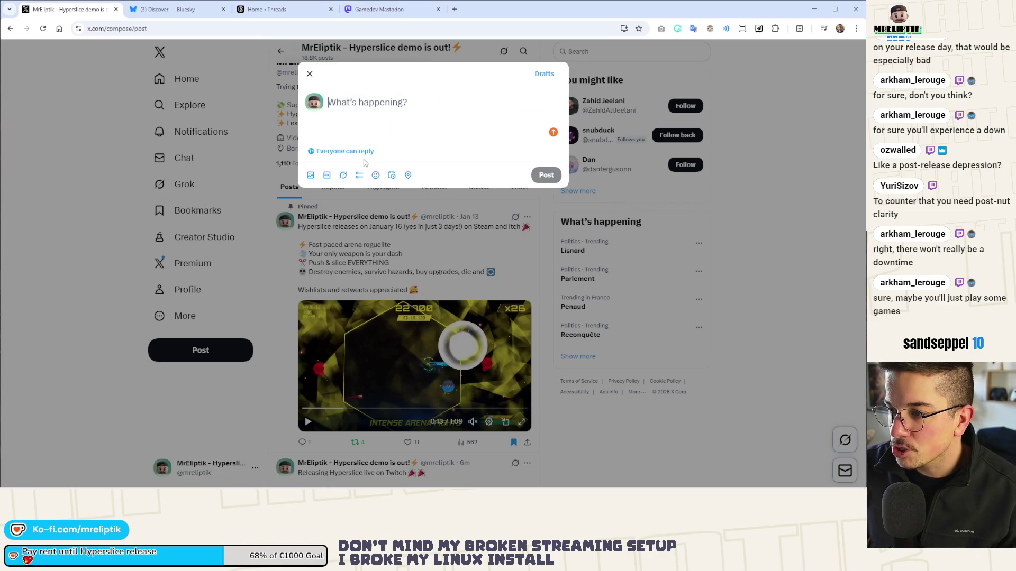
key("ctrl+Tab")
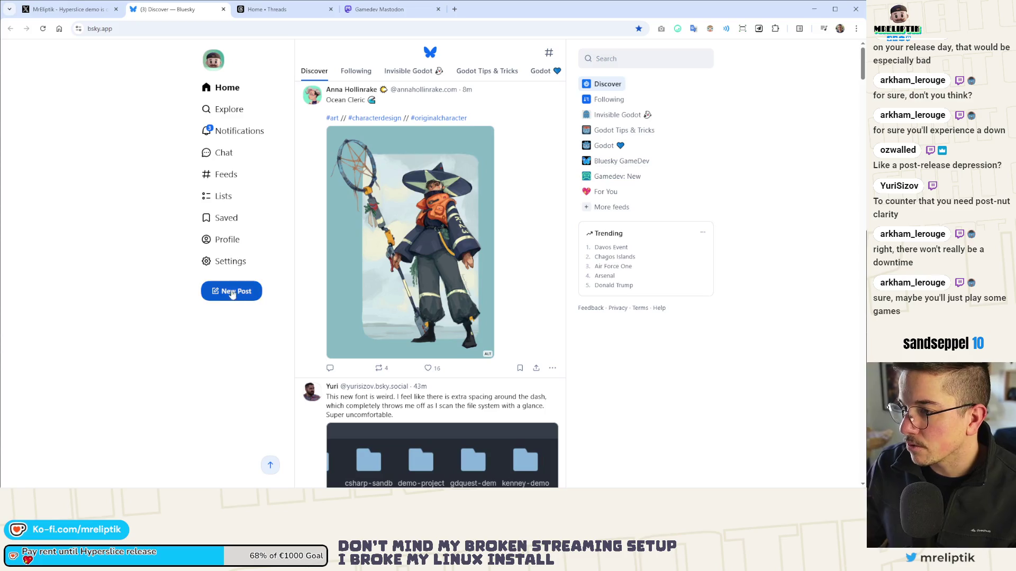
left_click(231, 292)
mouse_move(866, 159)
left_mouse_down()
mouse_move(363, 113)
mouse_move(272, 39)
mouse_move(273, 15)
left_mouse_up()
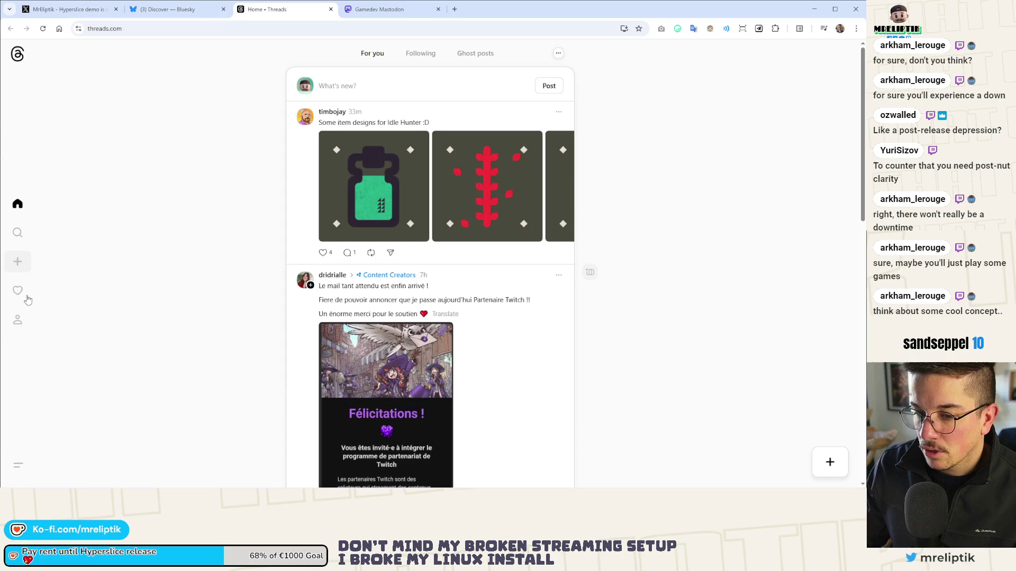
left_click(17, 262)
left_click_drag(582, 195, 367, 237)
left_click(380, 9)
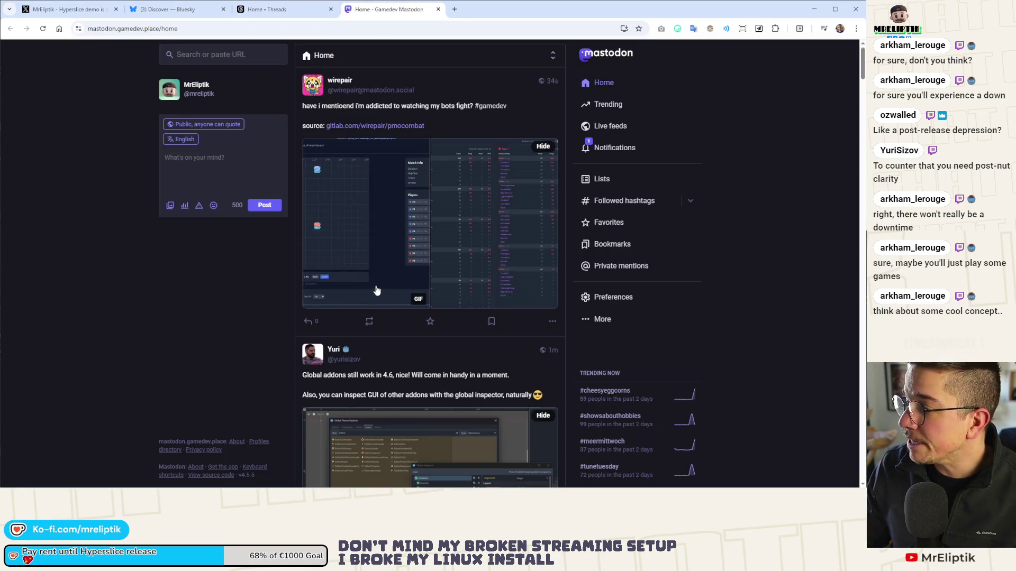
mouse_move(367, 236)
left_mouse_down()
mouse_move(415, 263)
mouse_move(222, 170)
left_mouse_up()
left_click(69, 9)
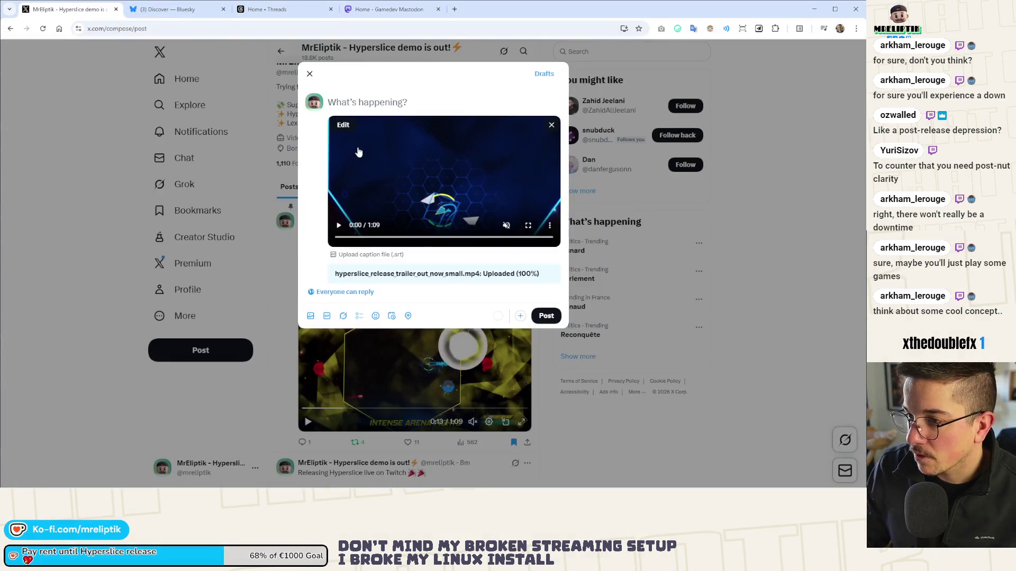
- Paste the announcement into the X post and change the first line to 'is out Now'
key("ctrl+v")
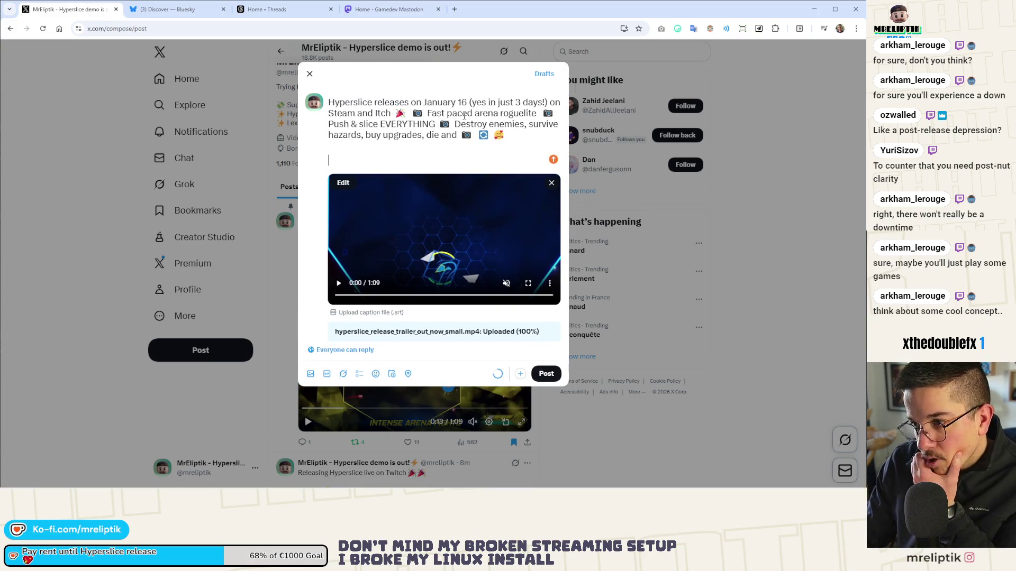
left_click_drag(547, 103, 377, 102)
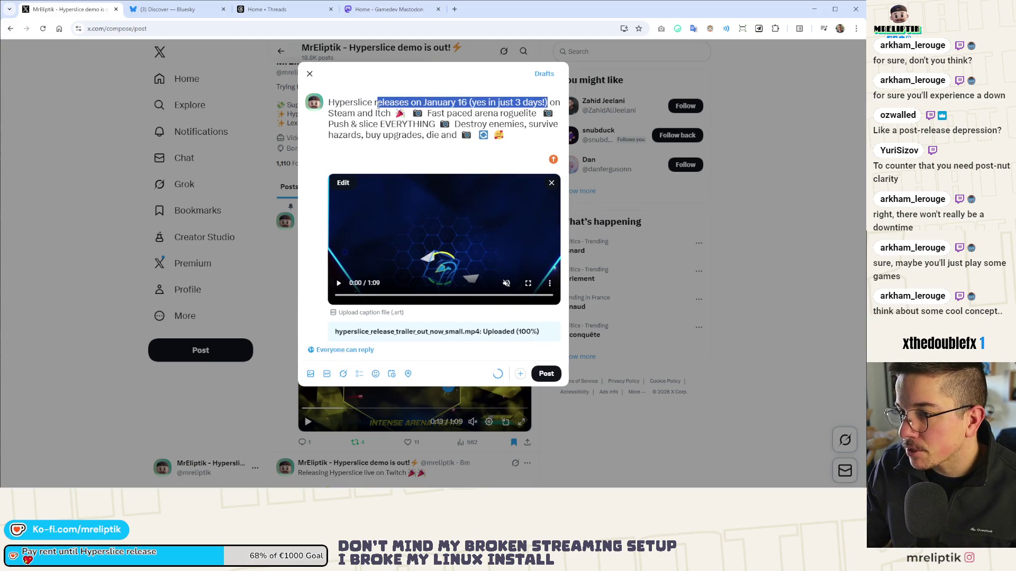
type("is out Now")
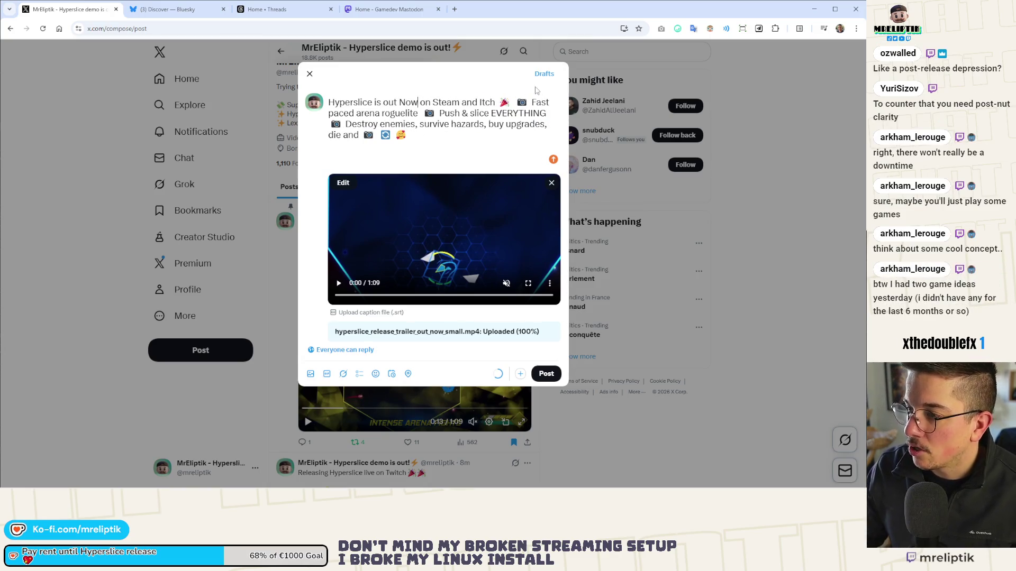
key("Return")
key("Return")
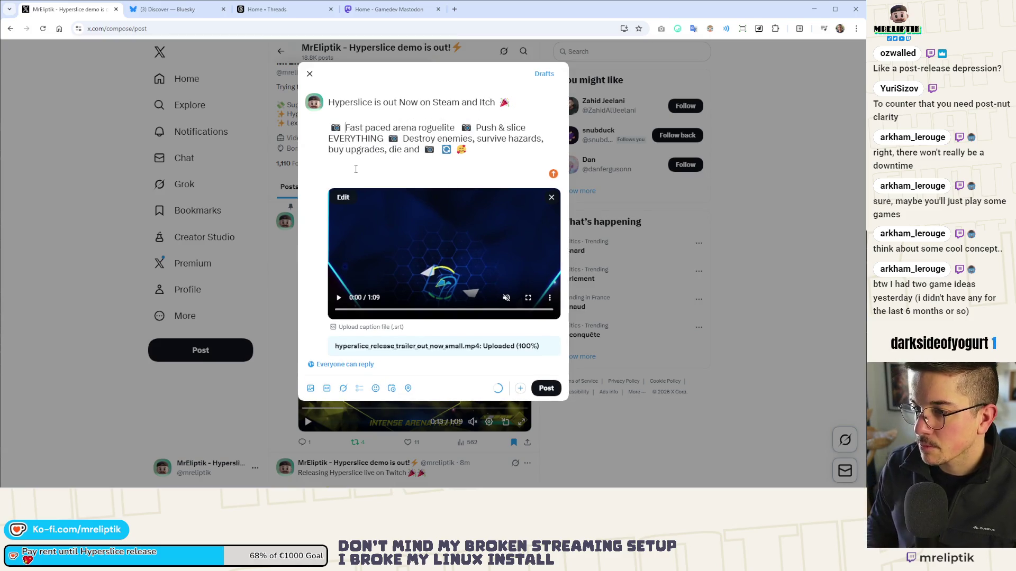
- Remove the 📷 emojis and put Push & slice and Destroy enemies on their own lines
key("BackSpace")
key("BackSpace")
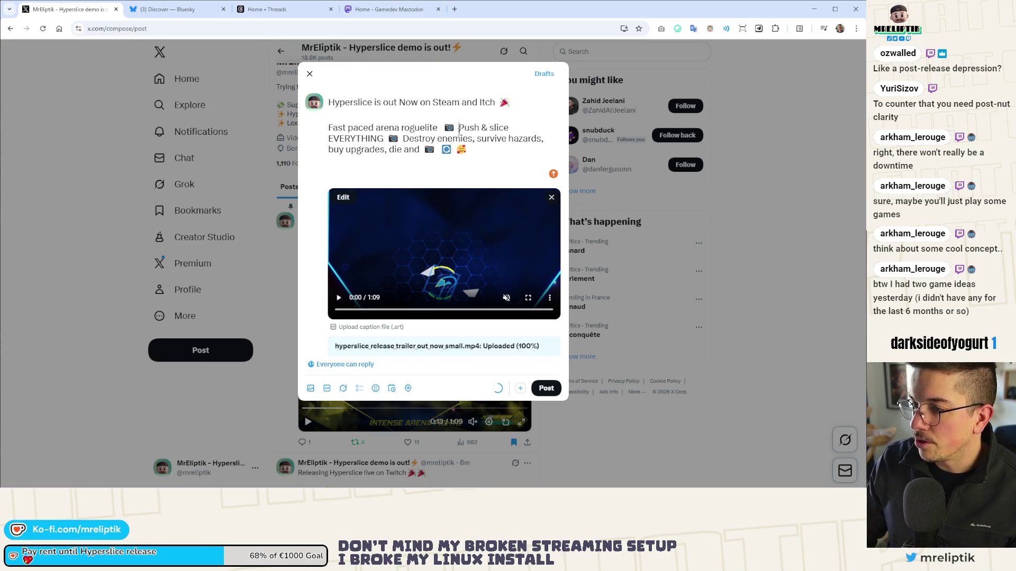
key("BackSpace")
key("BackSpace")
key("Return")
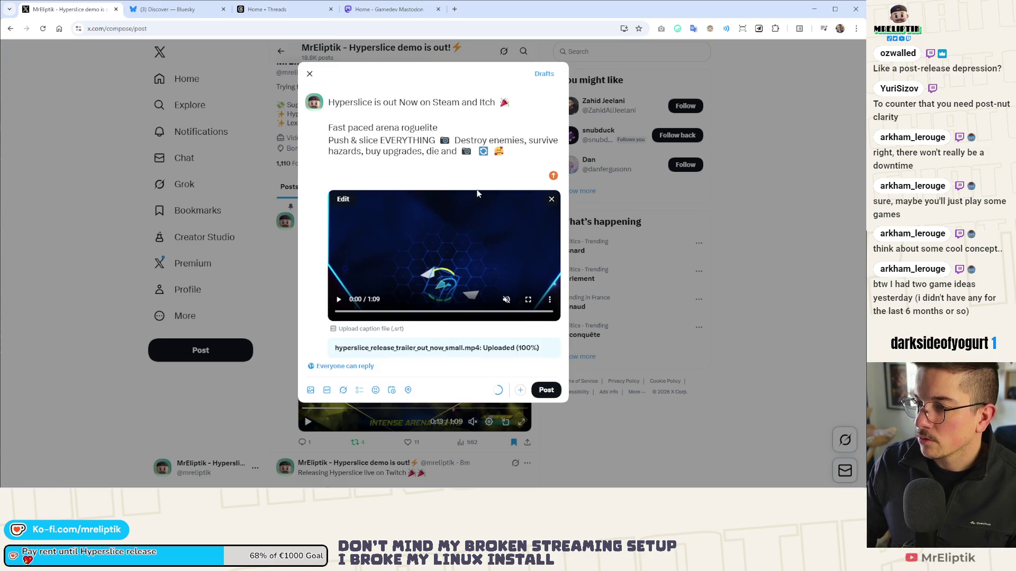
key("BackSpace")
key("BackSpace")
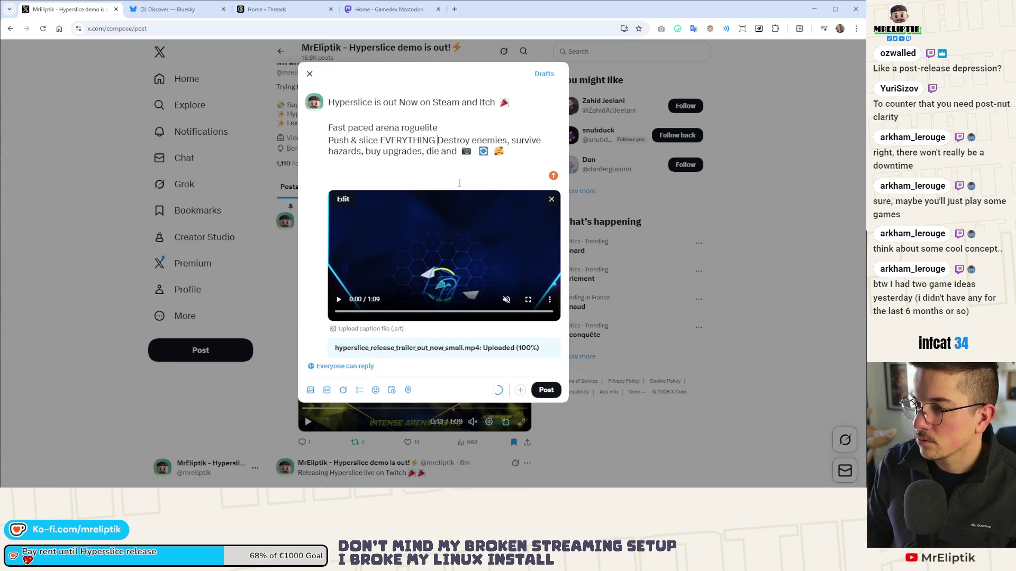
key("Return")
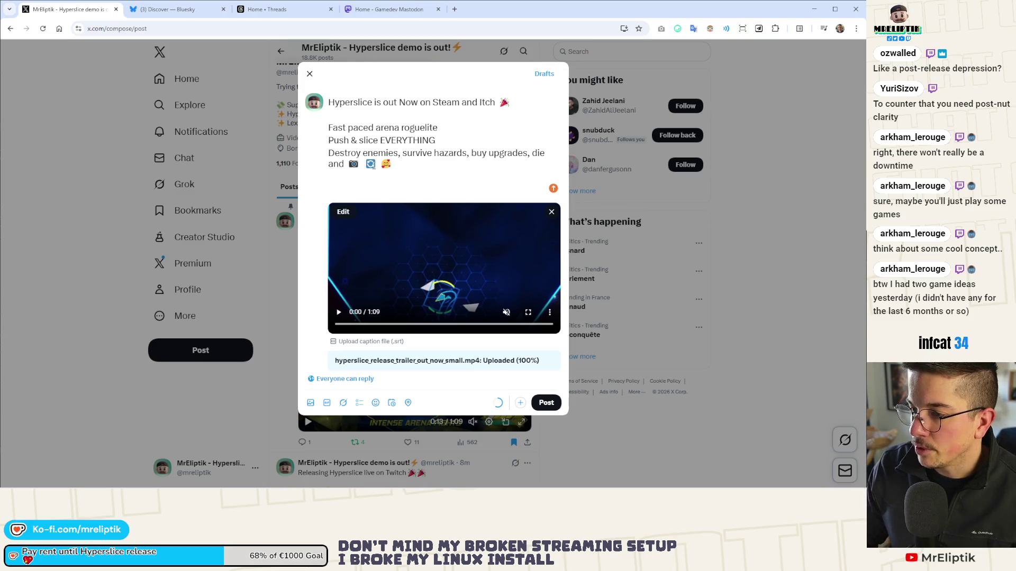
key("Return")
key("Return")
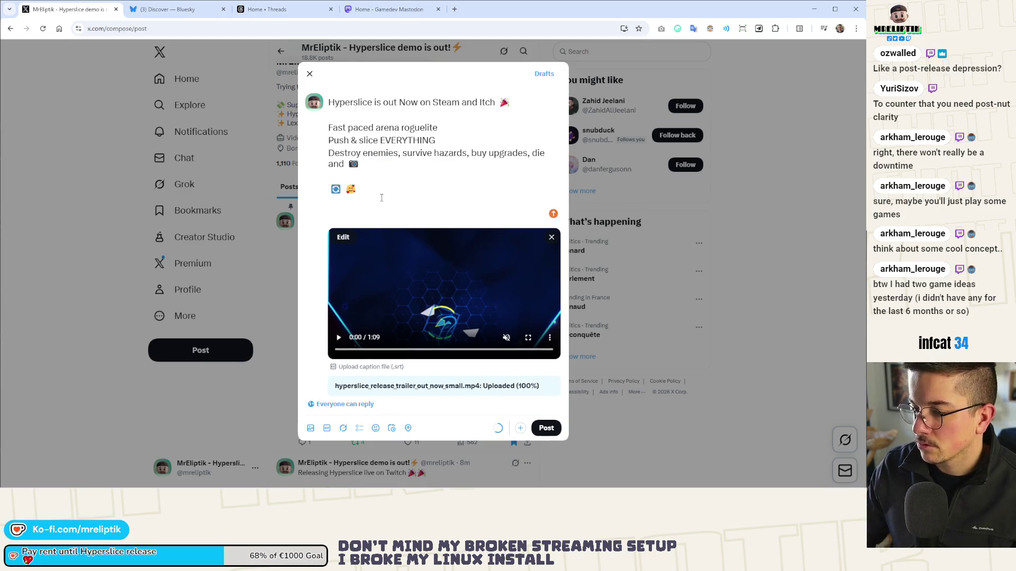
key("BackSpace")
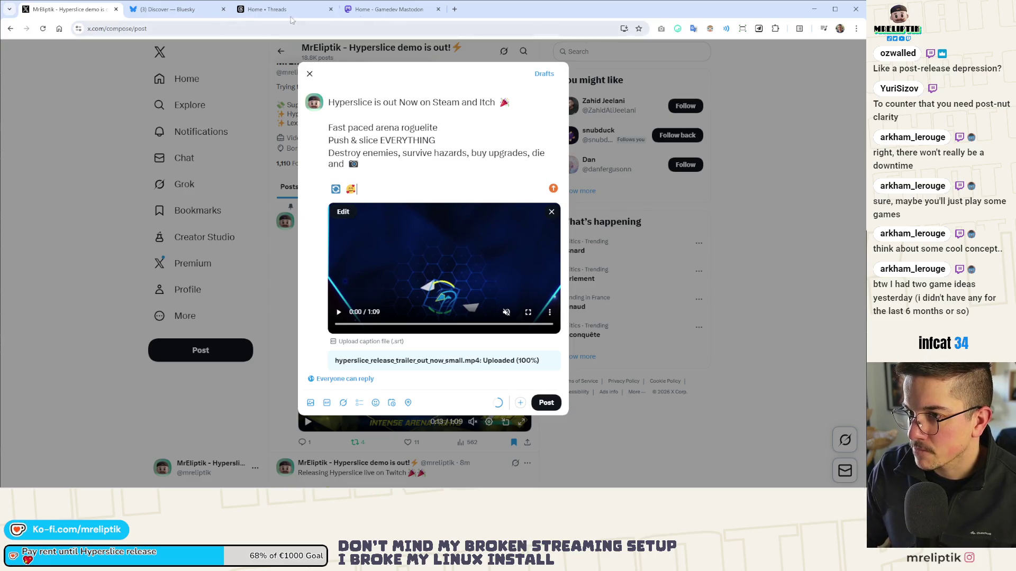
- Insert a ⚡ emoji before 'Fast paced arena roguelite' in the X draft
left_click(388, 12)
left_click(170, 16)
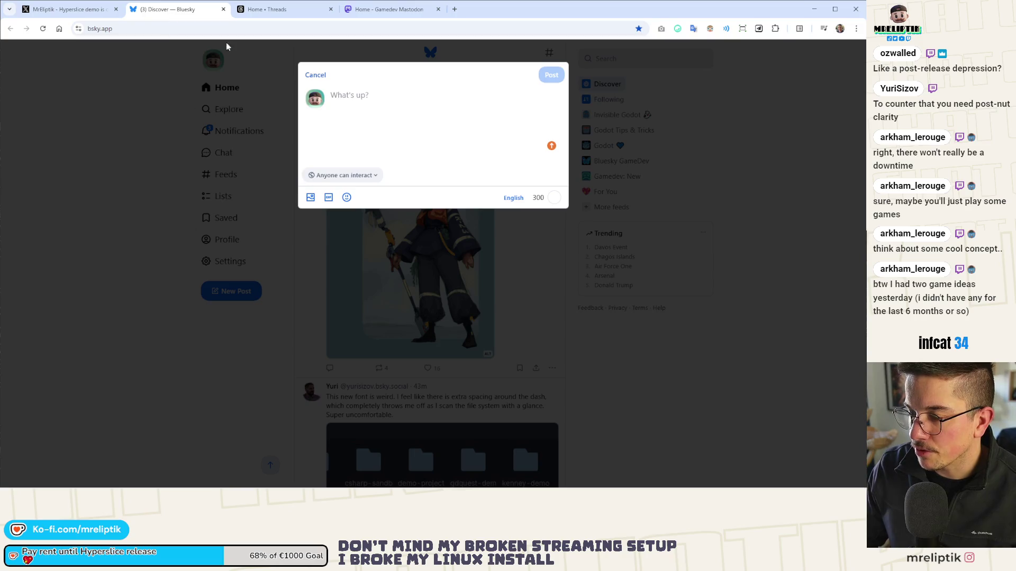
left_click(68, 9)
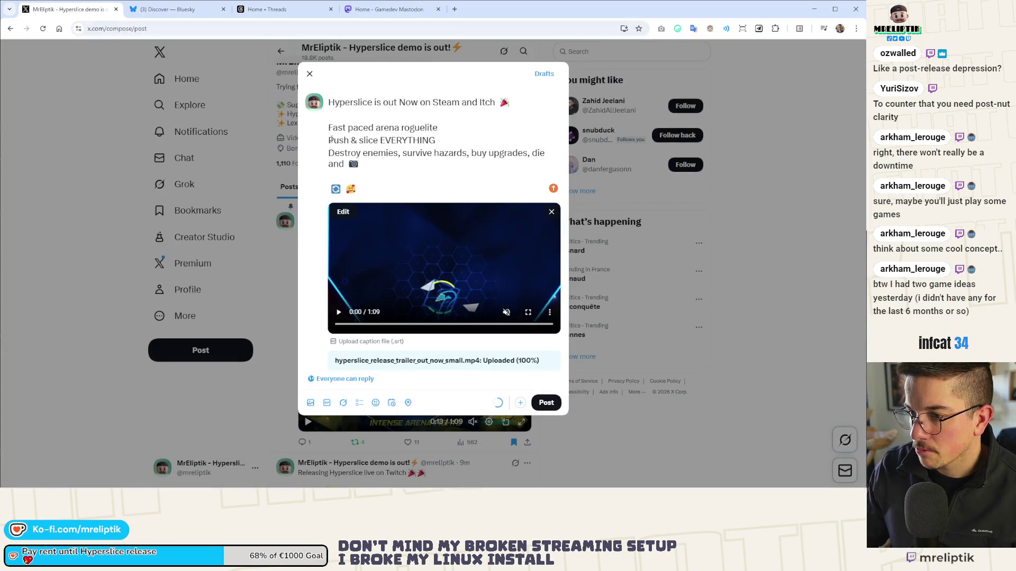
left_click(331, 139)
key("super+period")
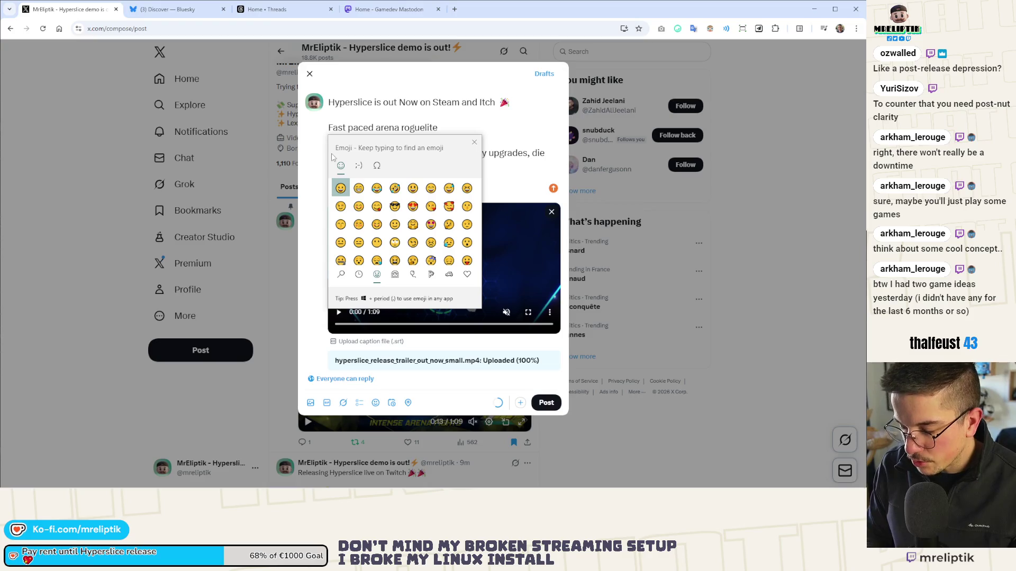
type("zap")
key("Return")
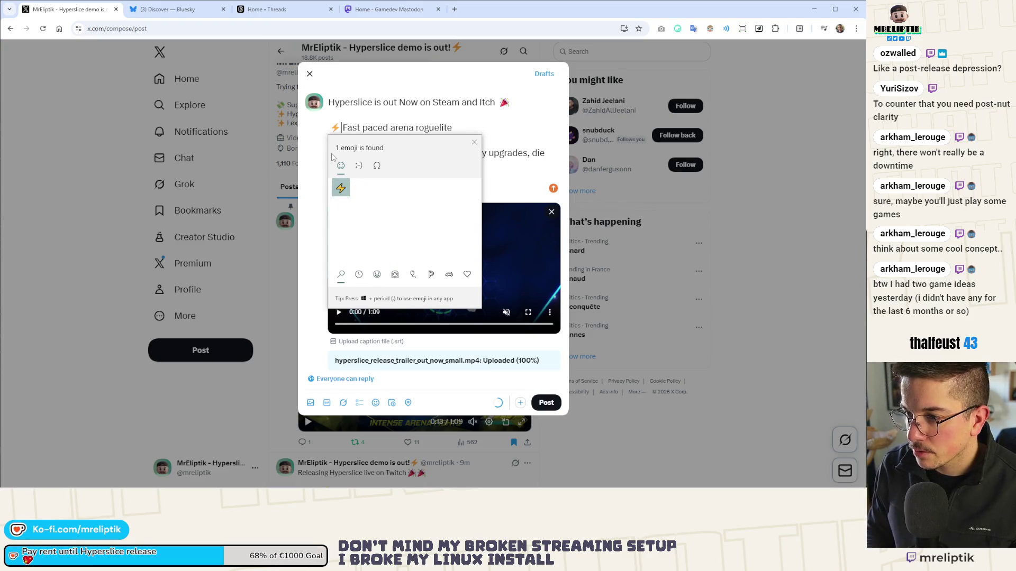
- Search the emoji picker for a Push-line emoji, keeping Push & slice EVERYTHING on its own line
left_click(331, 141)
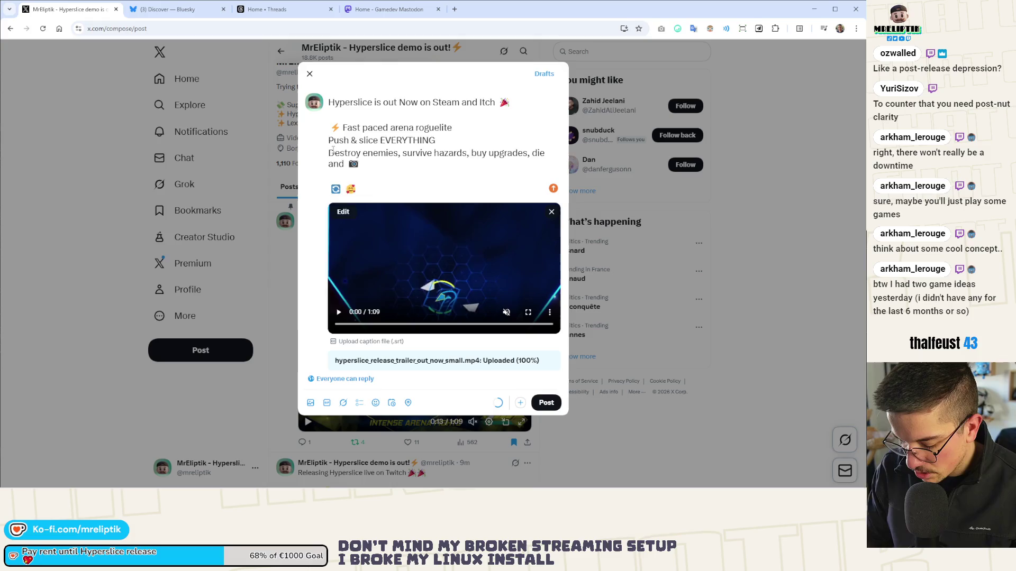
key("super+period")
type("pin")
key("BackSpace")
key("BackSpace")
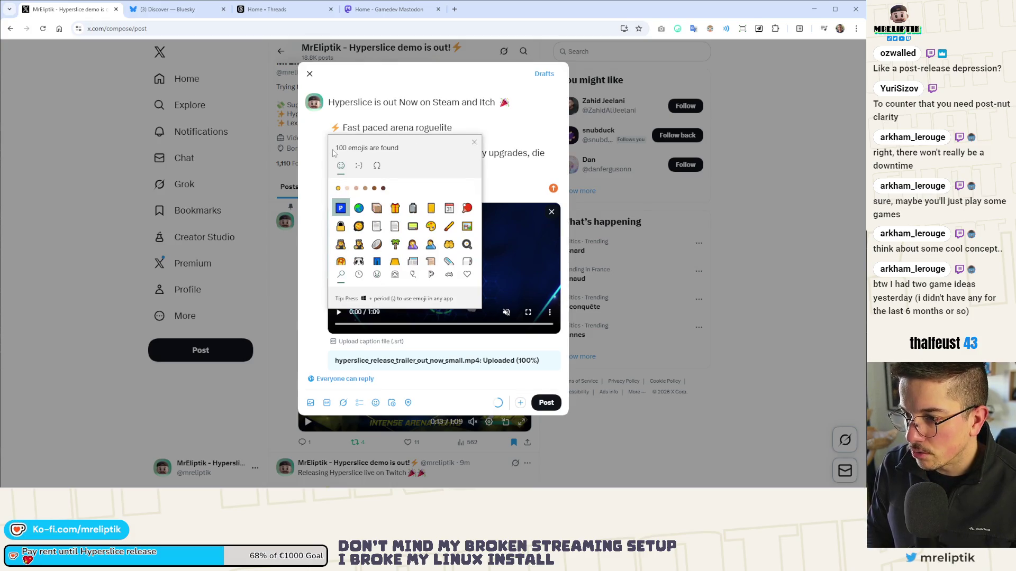
key("BackSpace")
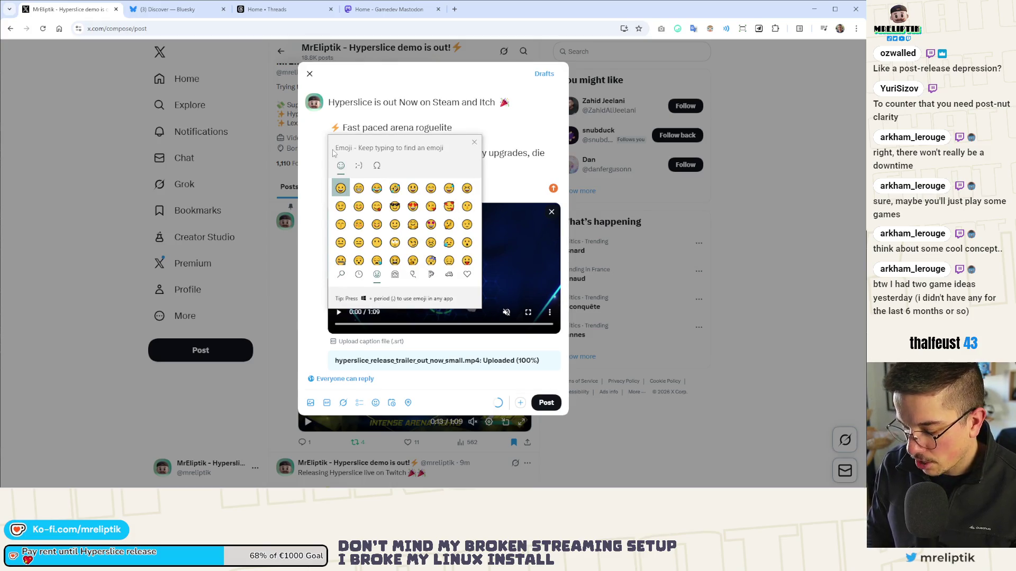
type("ro")
key("BackSpace")
key("BackSpace")
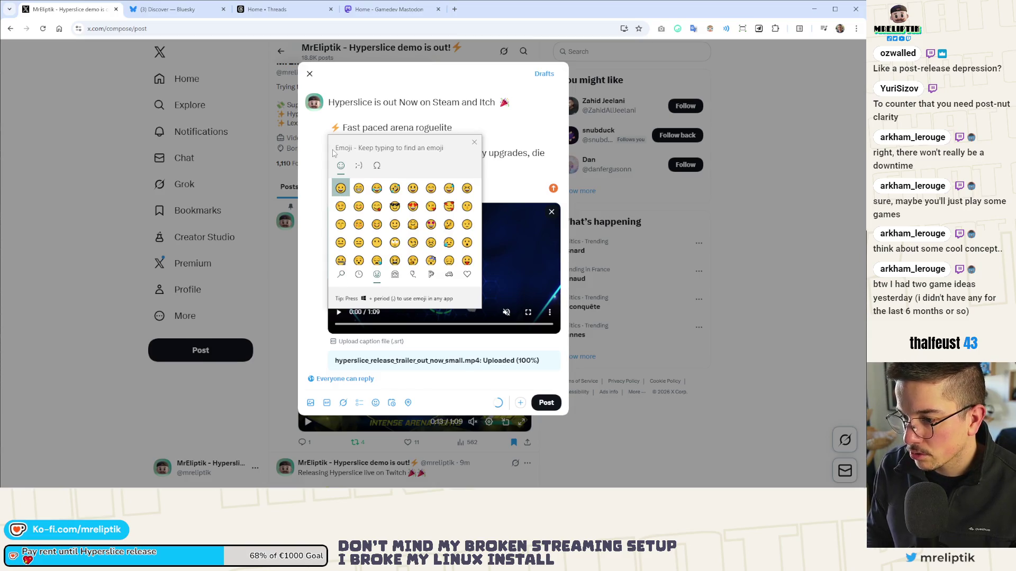
scroll(358, 214, "down", 5)
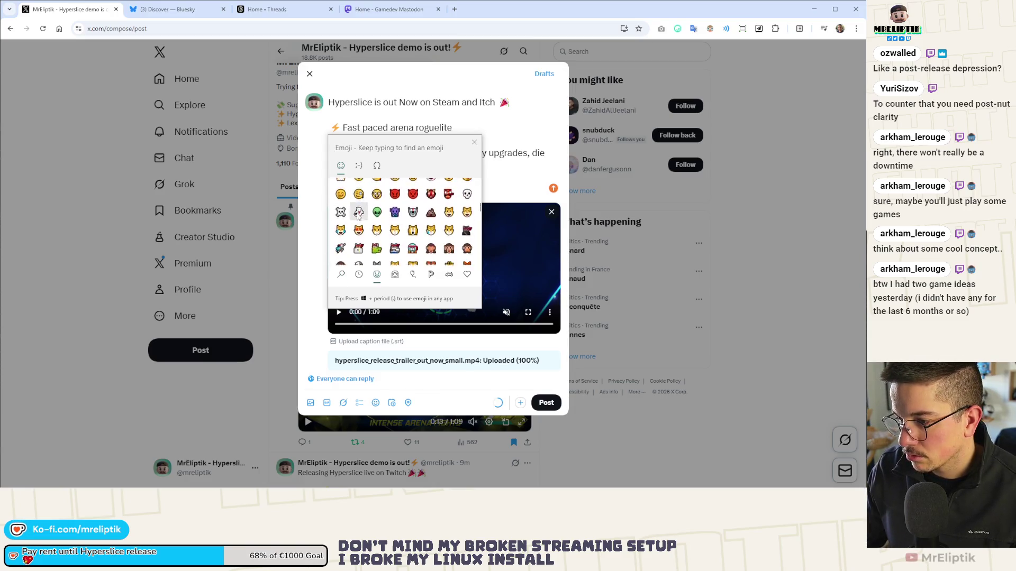
scroll(358, 215, "down", 6)
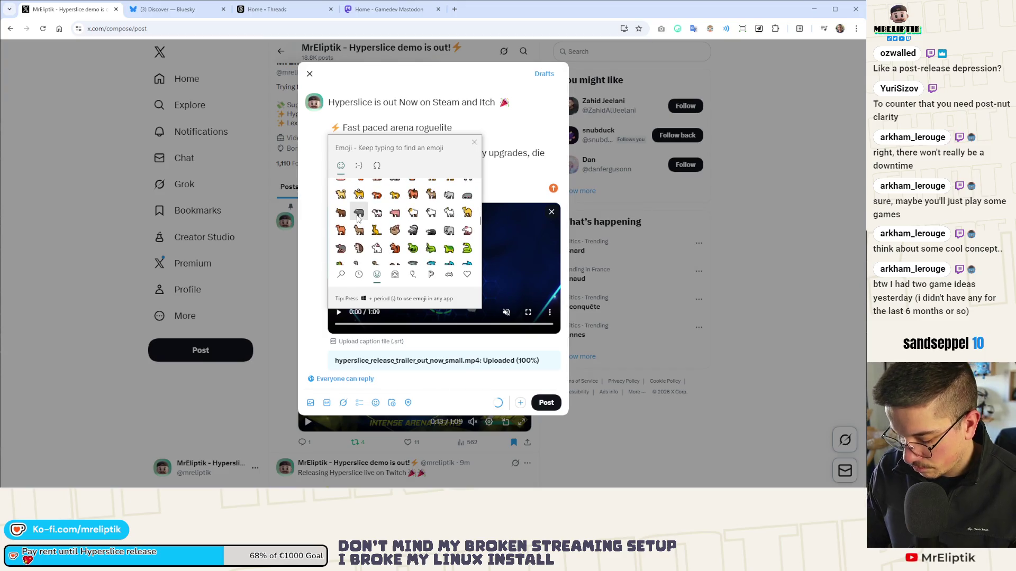
type("ro")
key("BackSpace")
key("BackSpace")
key("Escape")
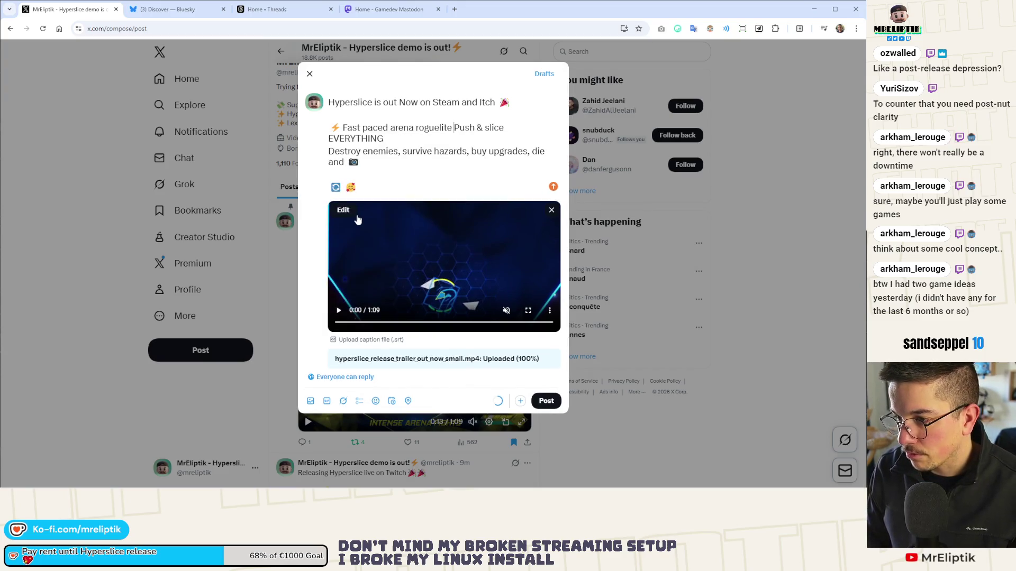
key("Return")
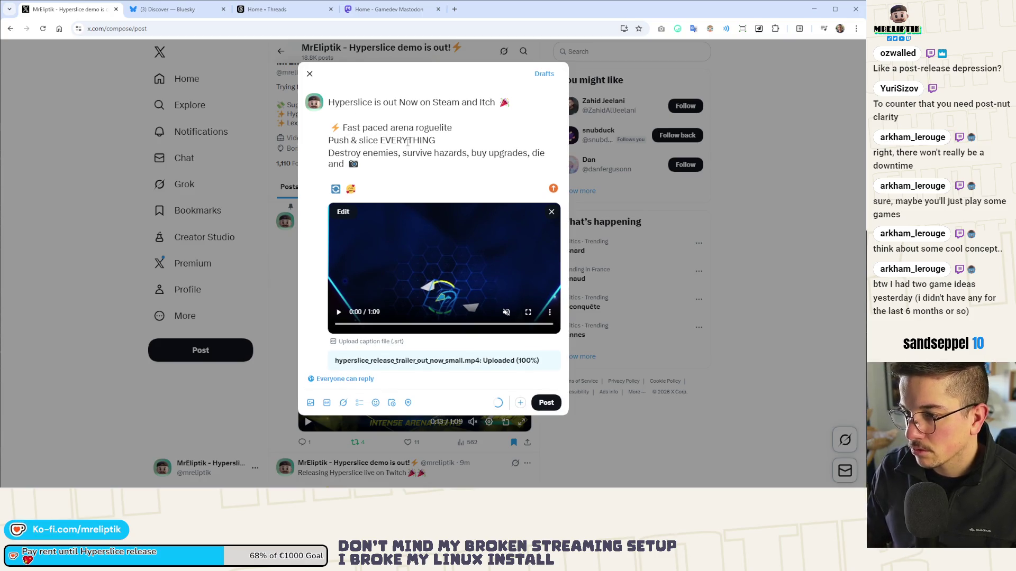
- Insert 💨 before Push & slice EVERYTHING and delete the 📷 so 🔄 follows 'and'
key("super+period")
type("po")
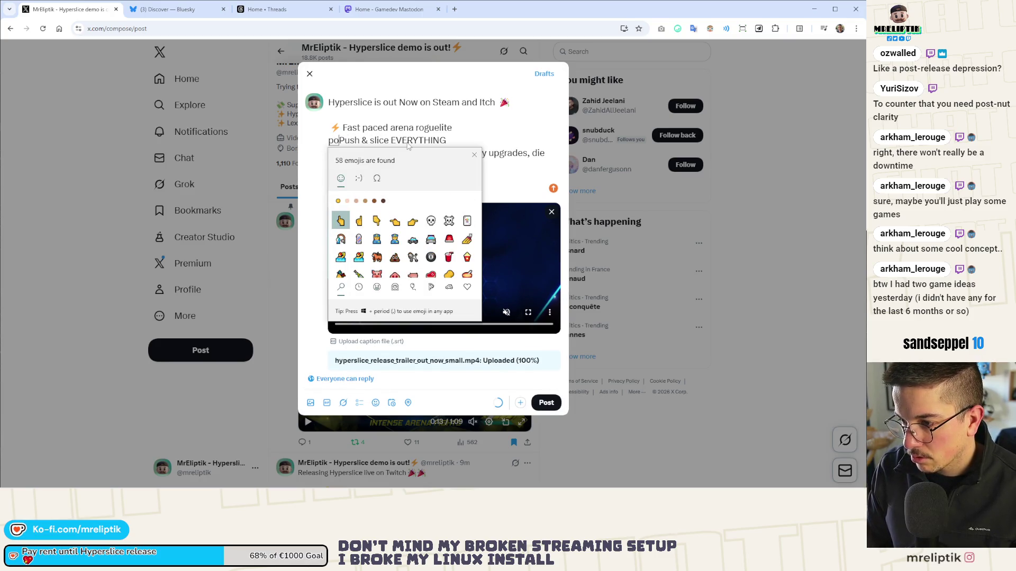
type("u")
key("BackSpace")
key("BackSpace")
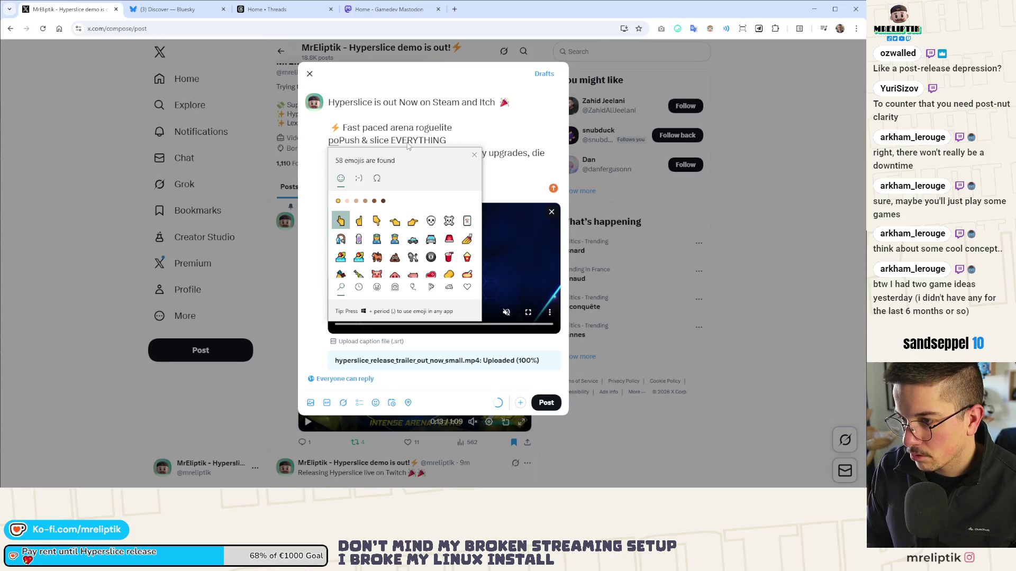
type("uf")
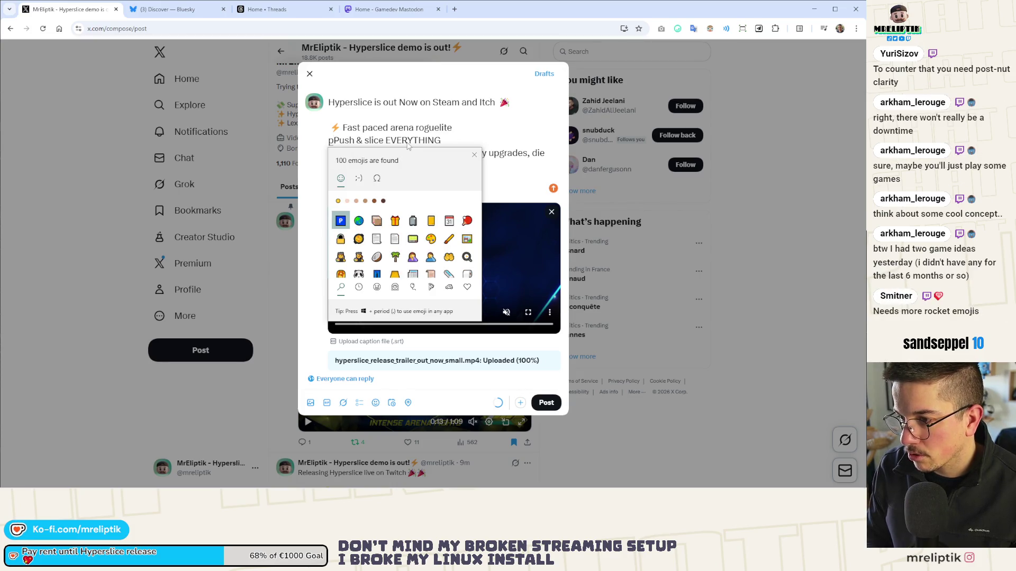
key("BackSpace")
key("BackSpace")
key("BackSpace")
scroll(407, 241, "down", 5)
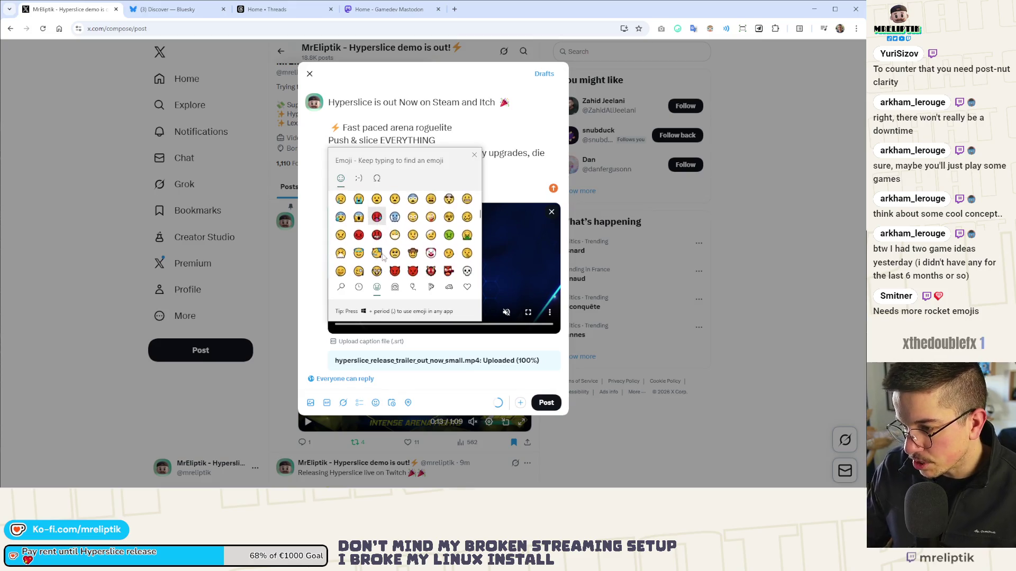
scroll(383, 257, "down", 10)
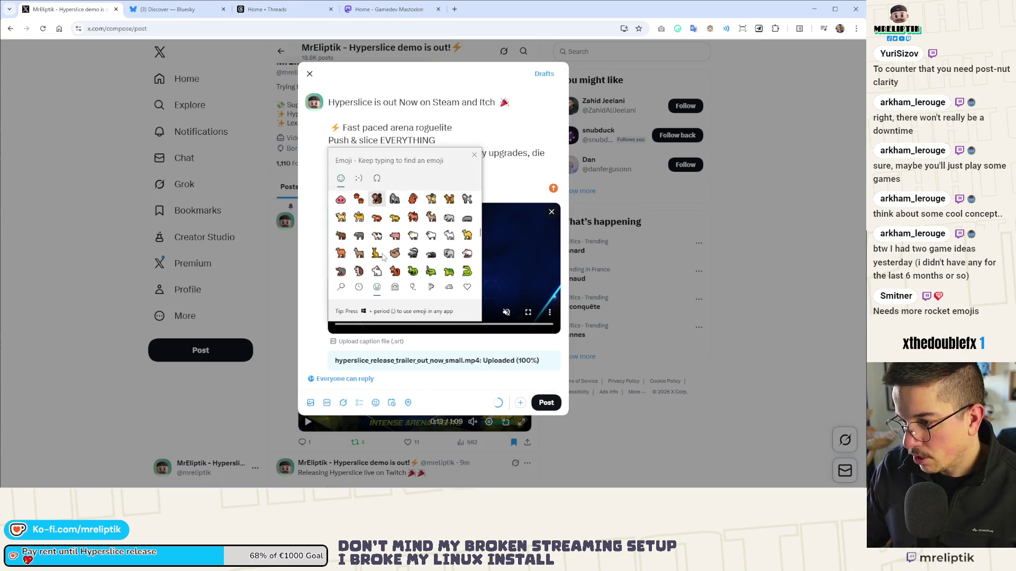
scroll(383, 256, "down", 10)
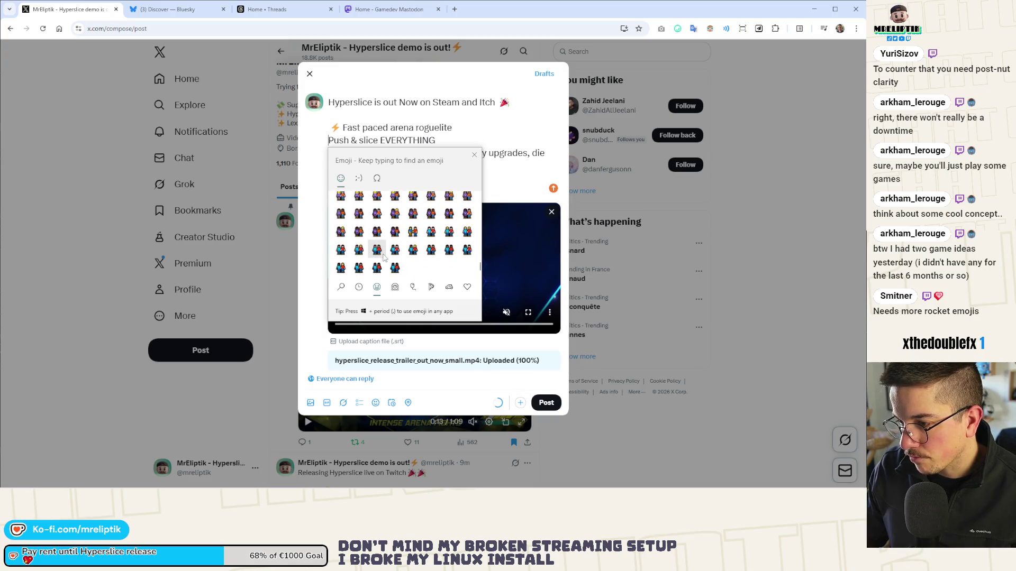
left_click(361, 288)
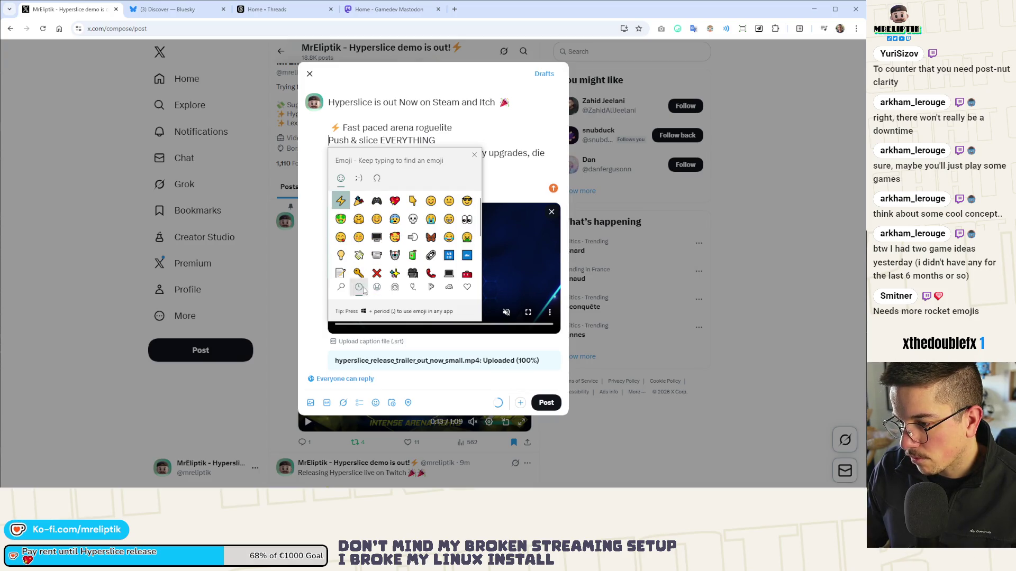
left_click(413, 237)
key("Escape")
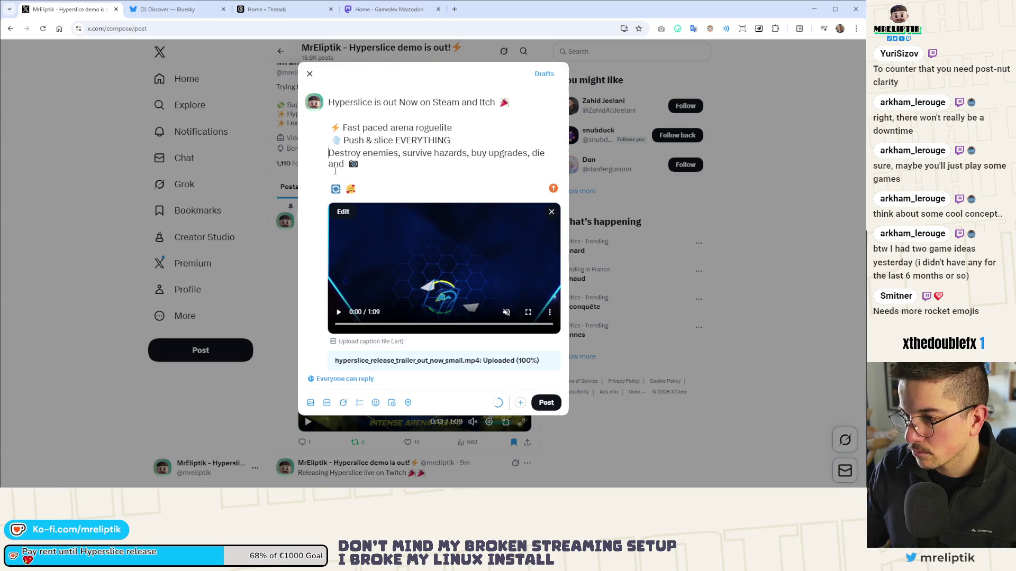
left_click(331, 189)
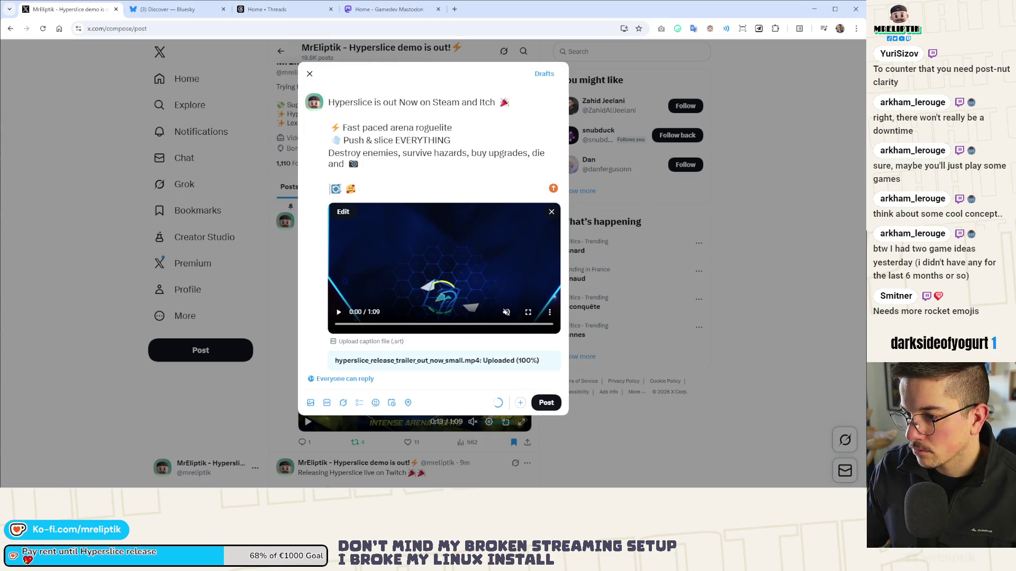
key("BackSpace")
key("BackSpace")
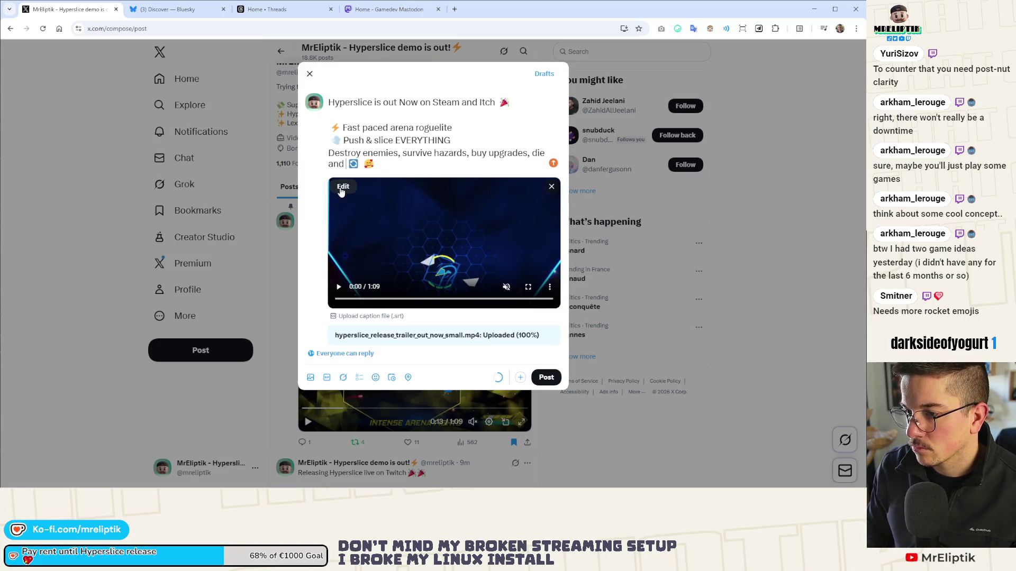
- Add a 🔁 repeat emoji after the 🔄 following 'and'
key("Right")
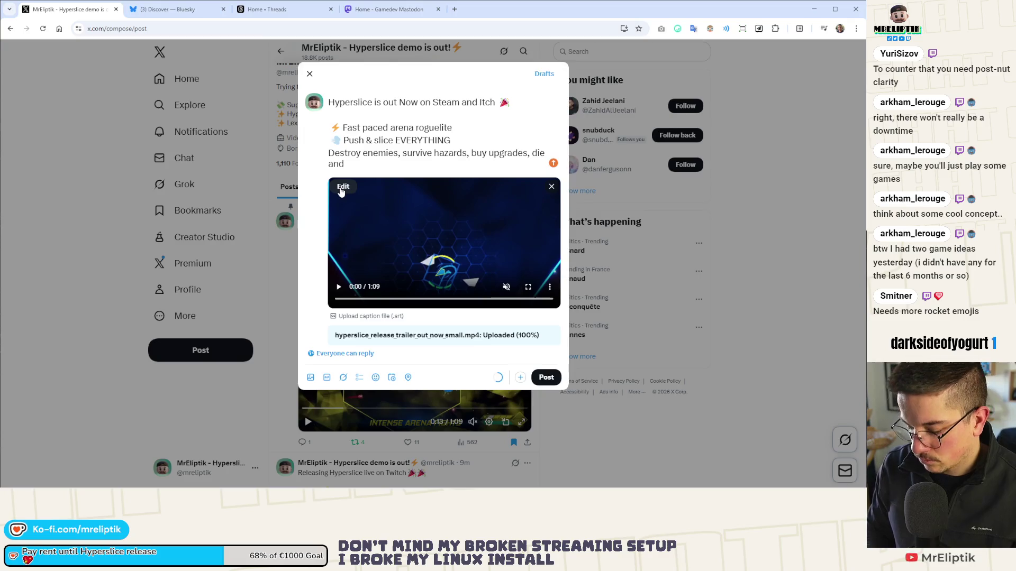
key("super+period")
type("loop")
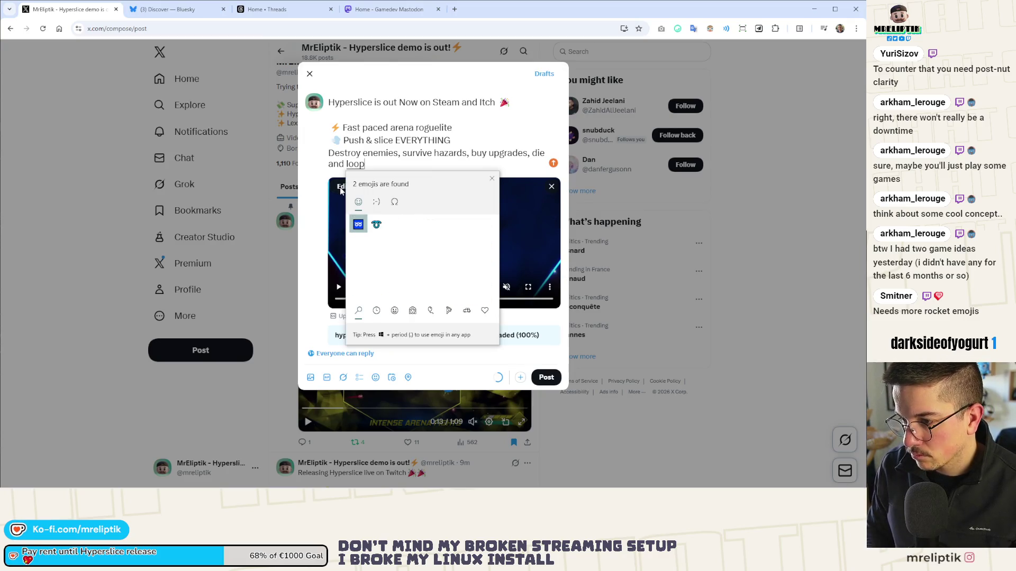
key("BackSpace")
key("BackSpace")
key("BackSpace")
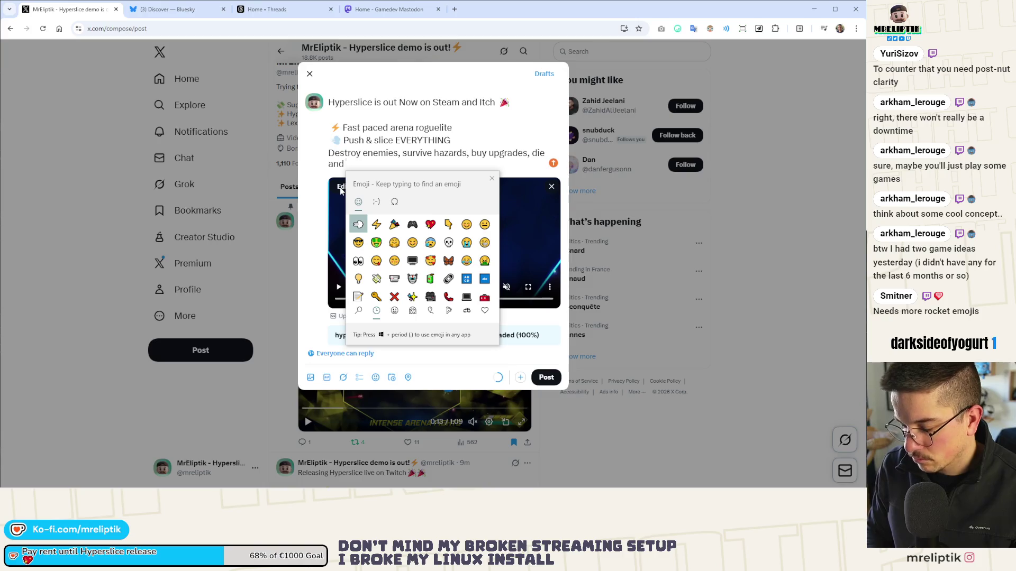
type("arro")
key("Right")
key("Right")
key("Right")
key("Down")
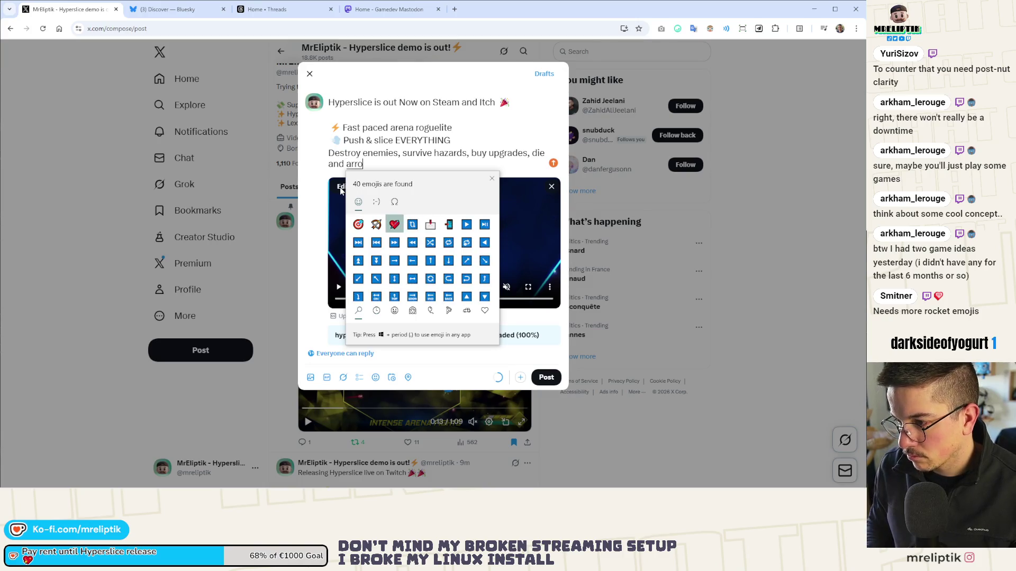
key("Return")
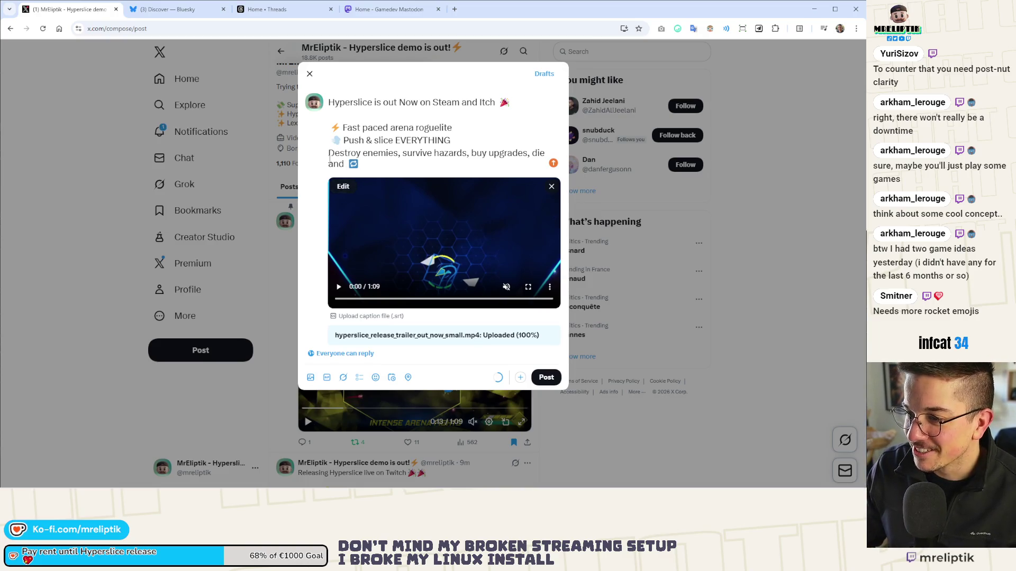
- Insert a 💥 explosion emoji before the Destroy enemies line
left_click(328, 154)
key("super+period")
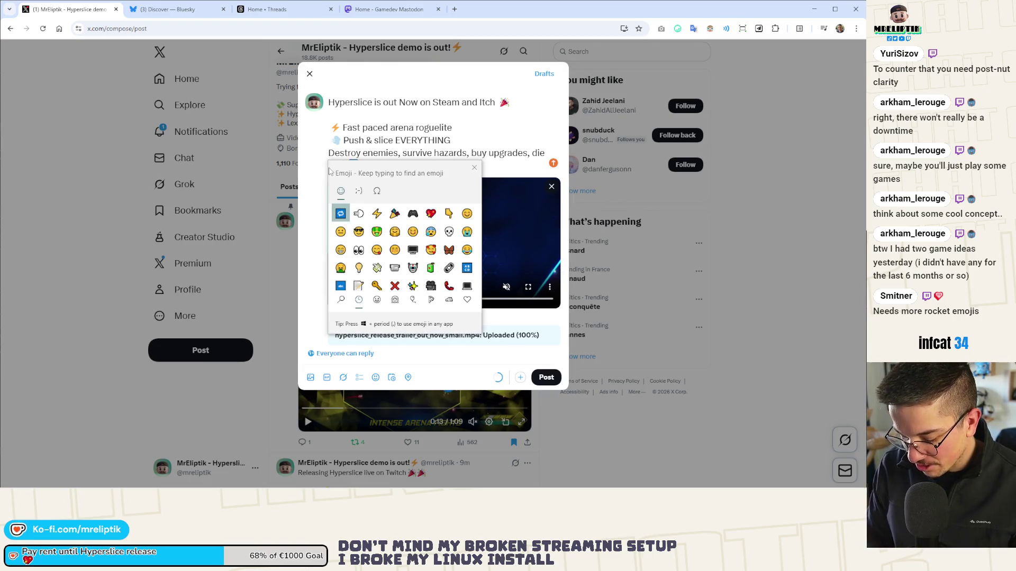
type("boom")
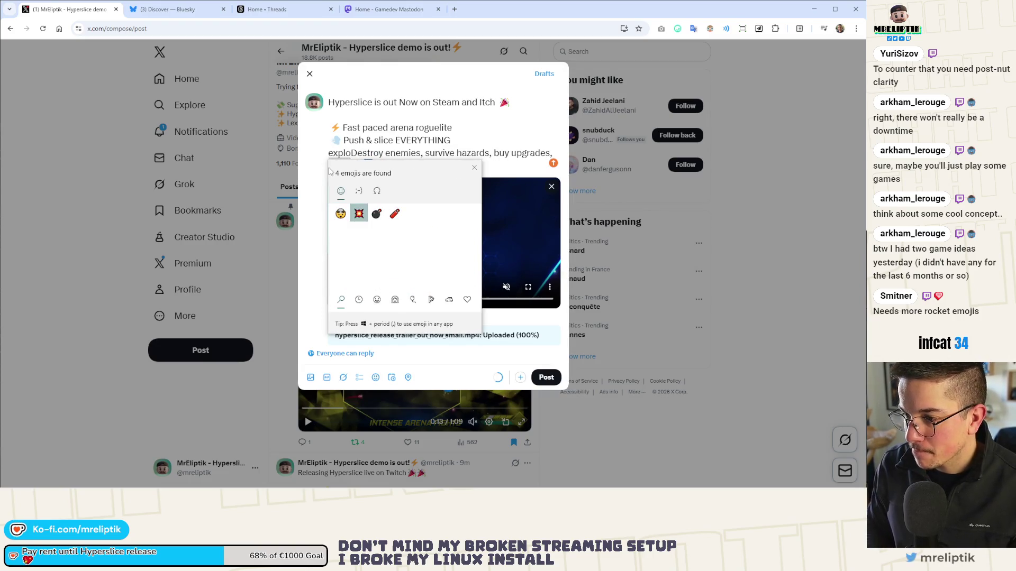
key("Return")
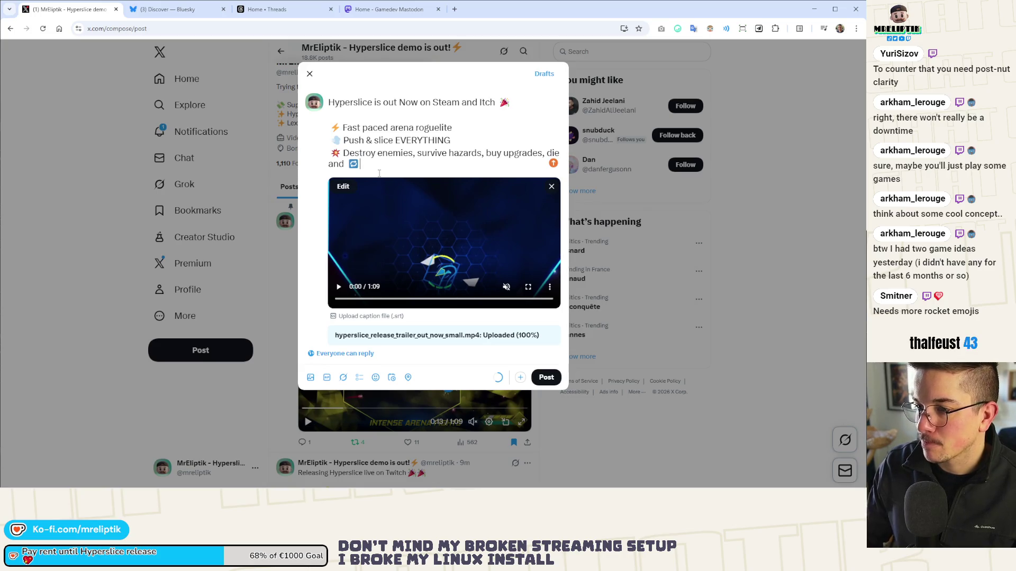
- Add a new '💸 < 5$ at launch' line followed by a blank line
key("Return")
key("super+period")
type("mone")
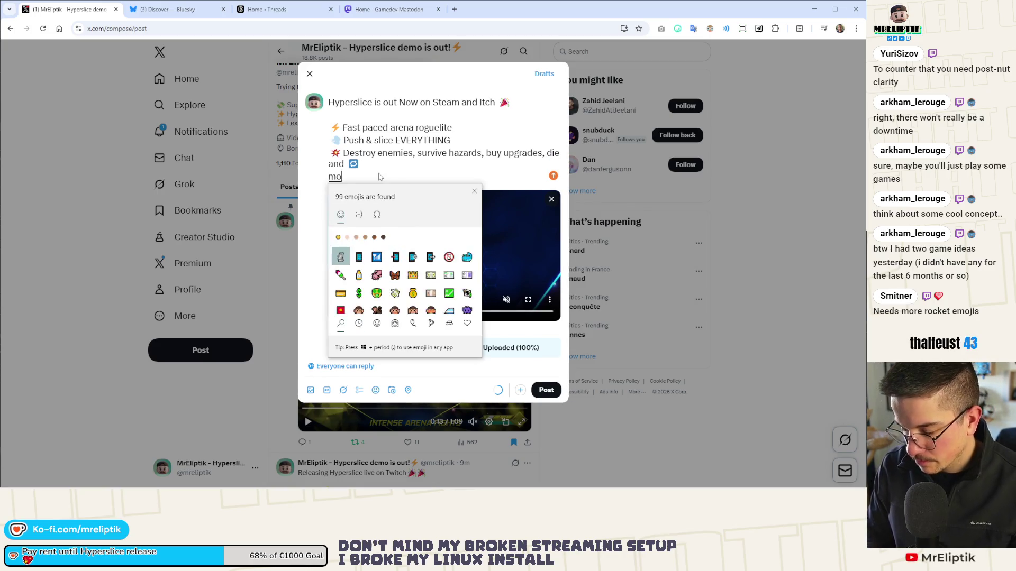
key("Right")
key("Right")
key("Right")
key("Right")
key("Return")
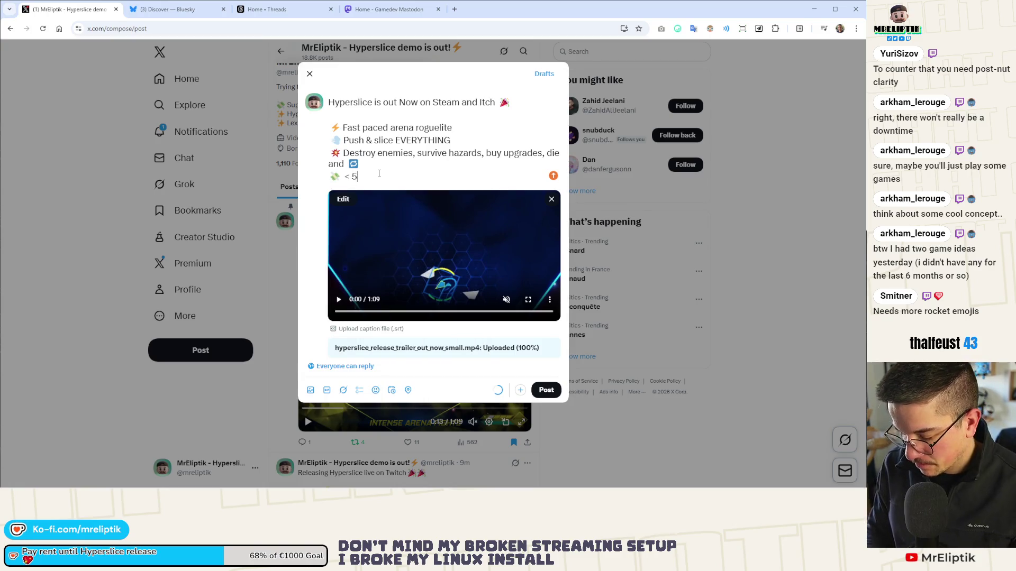
type("$ at launch")
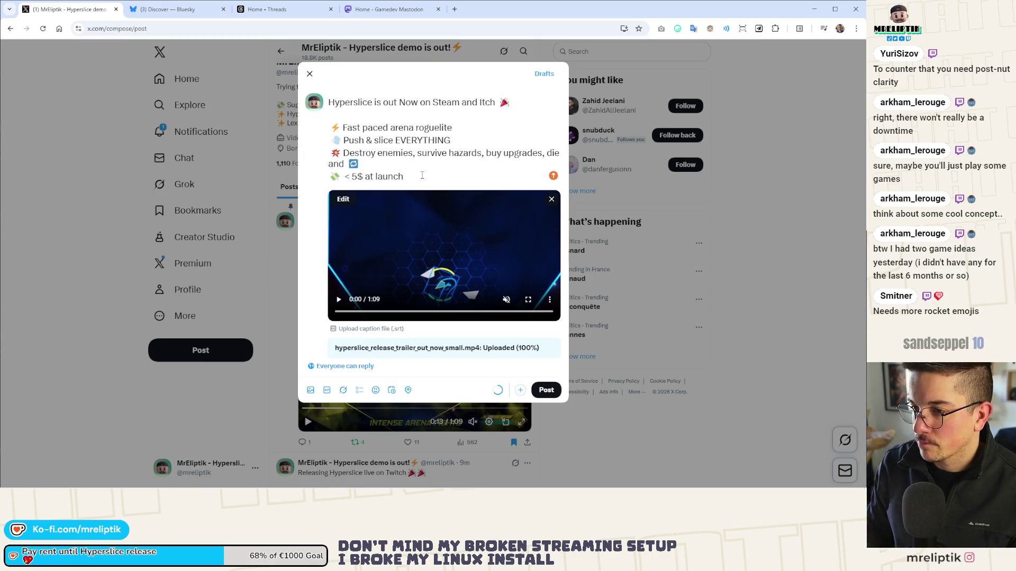
key("Return")
key("Return")
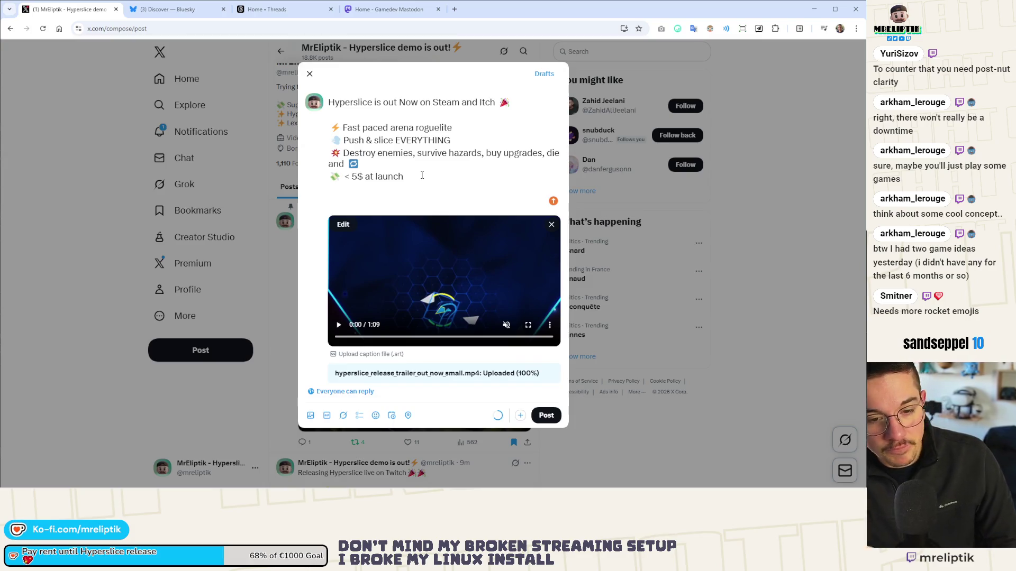
- Attach the gameplay video to the Bluesky post, then open a new tab with the social bookmarks
key("ctrl+Tab")
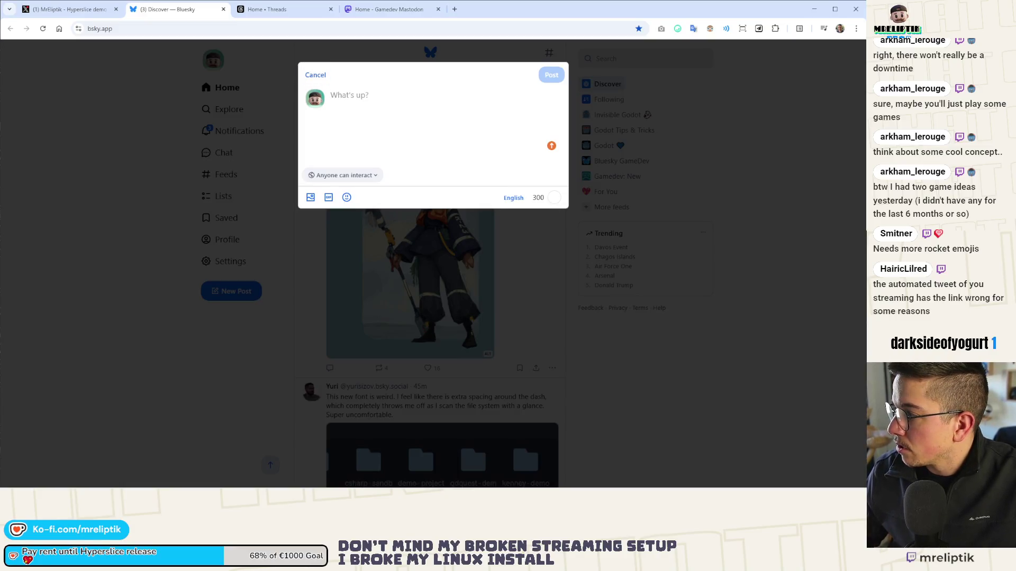
left_click_drag(471, 437, 429, 152)
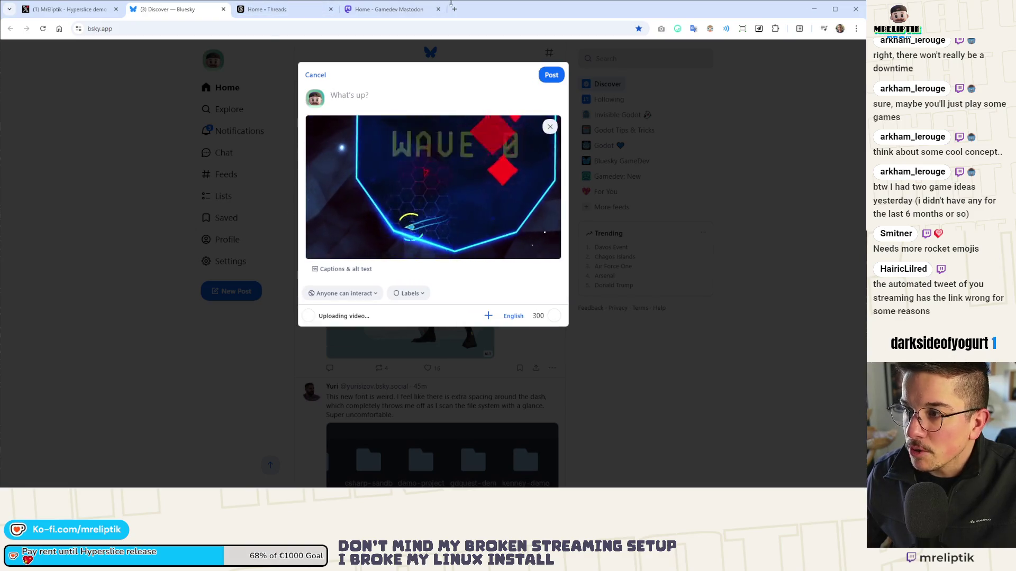
key("ctrl+t")
left_click(365, 45)
- Find the Twitch release post in Bluesky notifications, confirm its link is broken, copy its text, and delete it
left_click(360, 75)
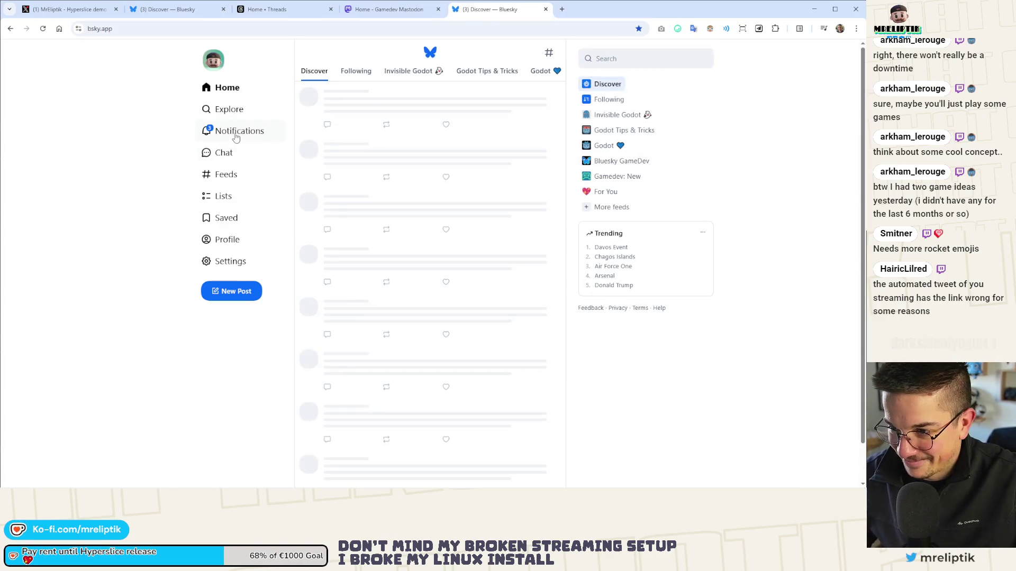
left_click(234, 133)
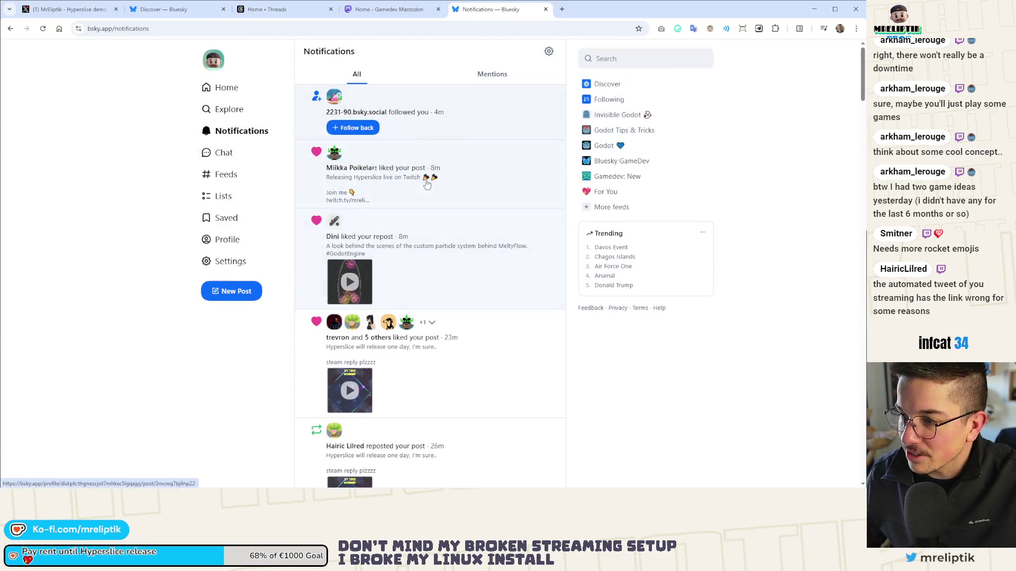
left_click(394, 189)
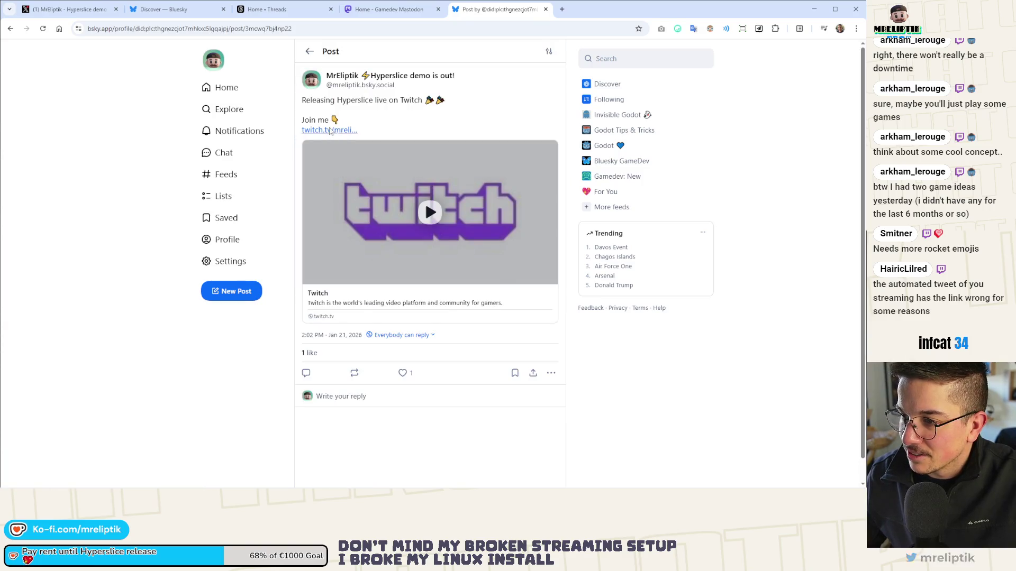
left_click(344, 178)
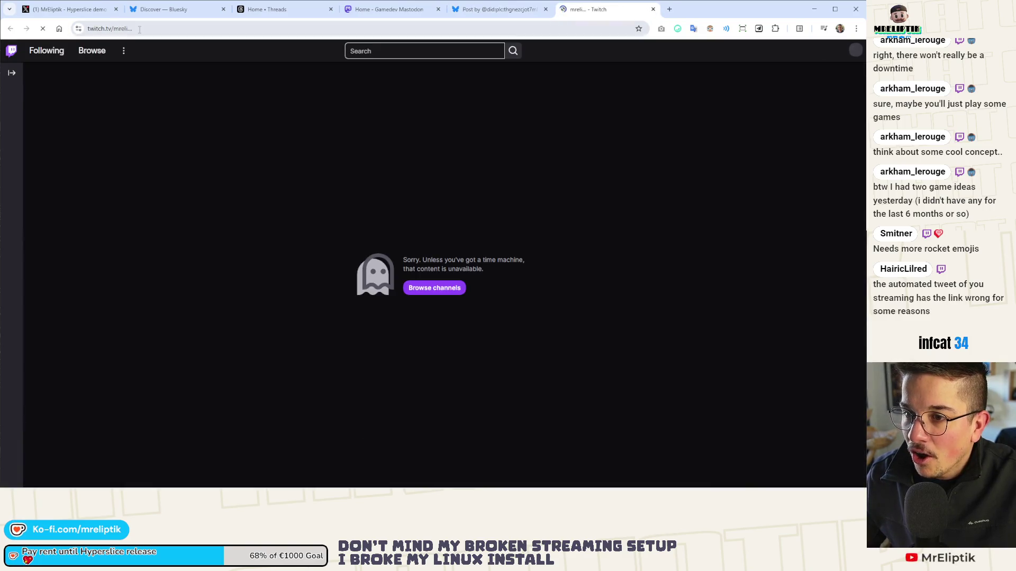
key("ctrl+w")
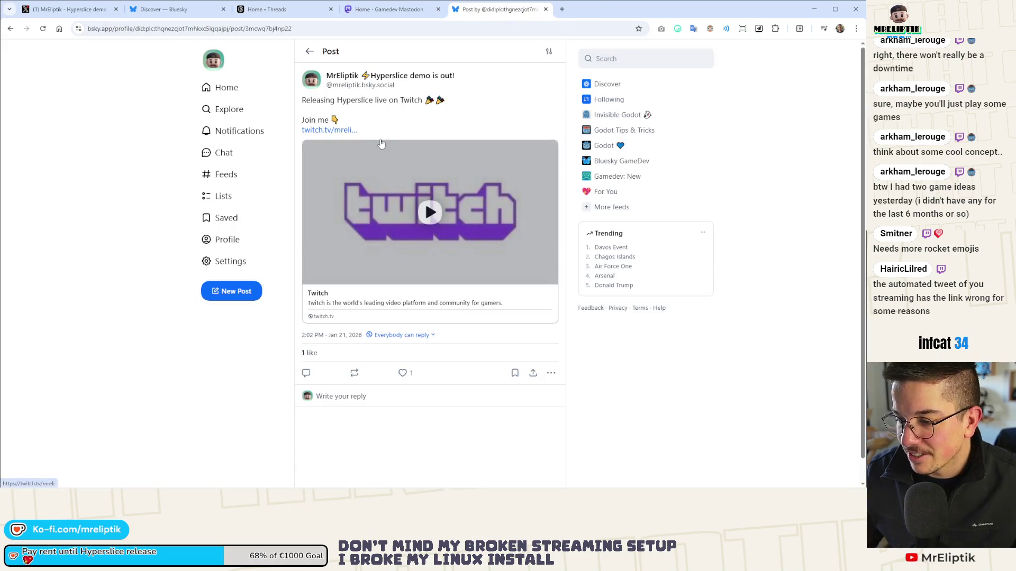
left_click_drag(302, 100, 354, 125)
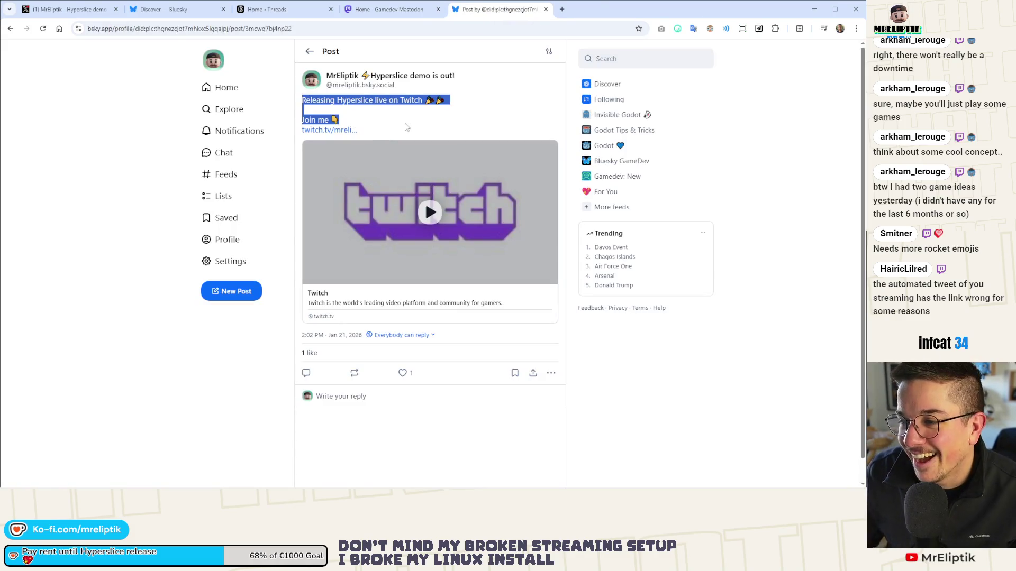
left_click(551, 373)
left_click(534, 351)
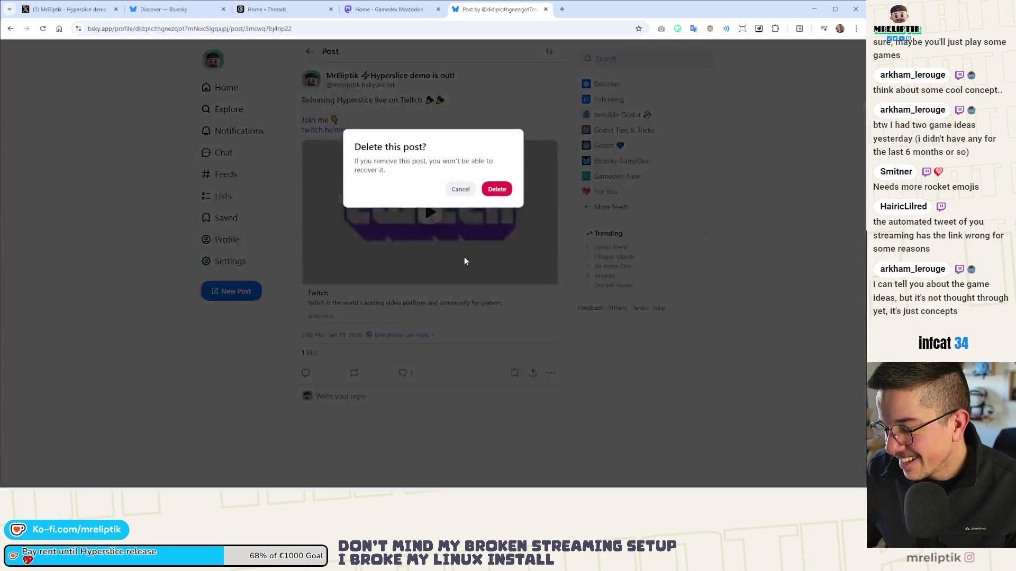
left_click(497, 189)
- Redraft the Twitch release post with the copied text and correct channel link, then copy it all
left_click(233, 291)
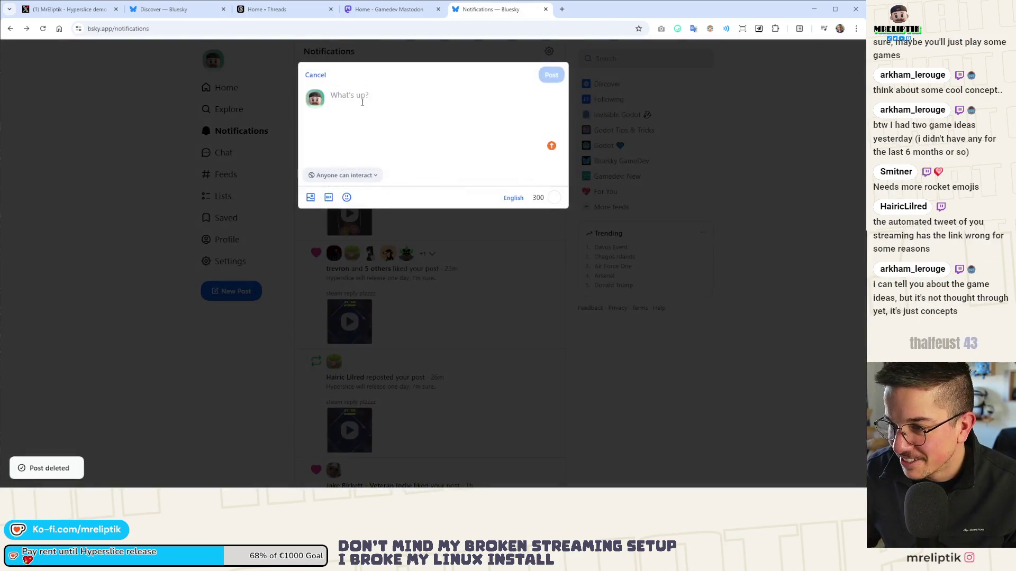
key("ctrl+v")
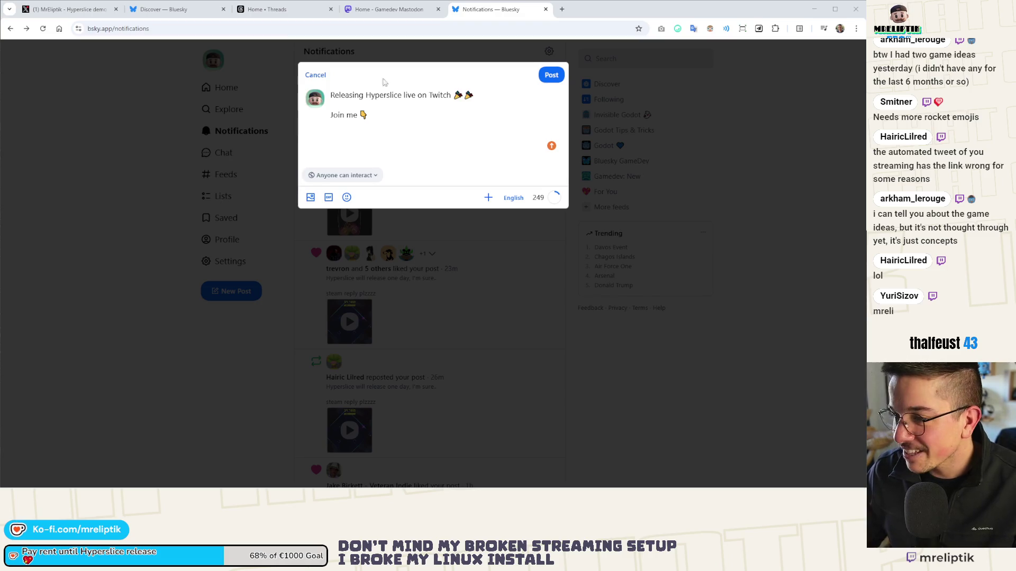
type("https://www.twitch.tv/mreliptik")
left_click_drag(455, 118, 314, 96)
key("ctrl+c")
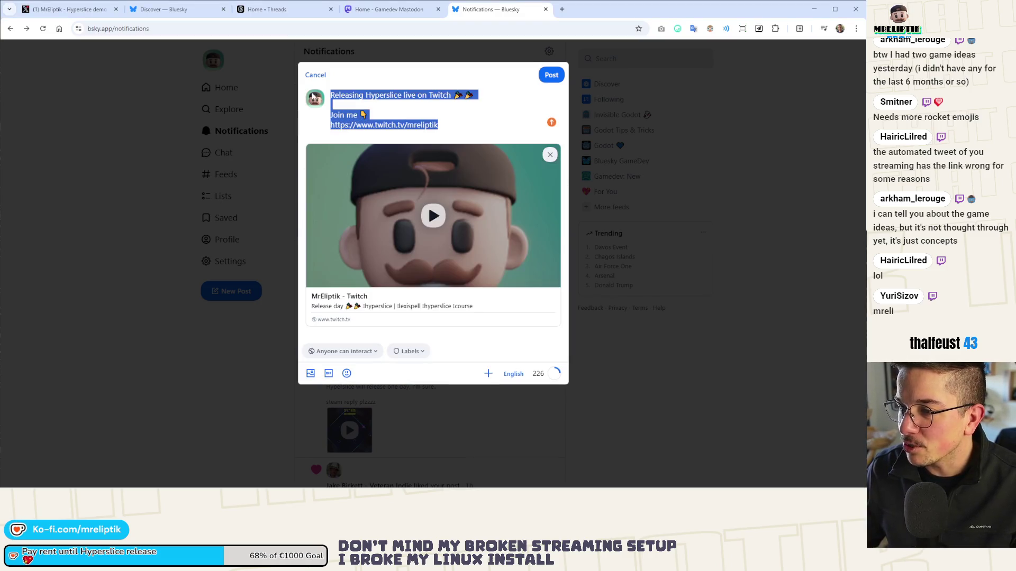
left_click(280, 9)
- Load X in a new tab and open the 'Releasing Hyperslice live on Twitch' post from the profile
key("ctrl+t")
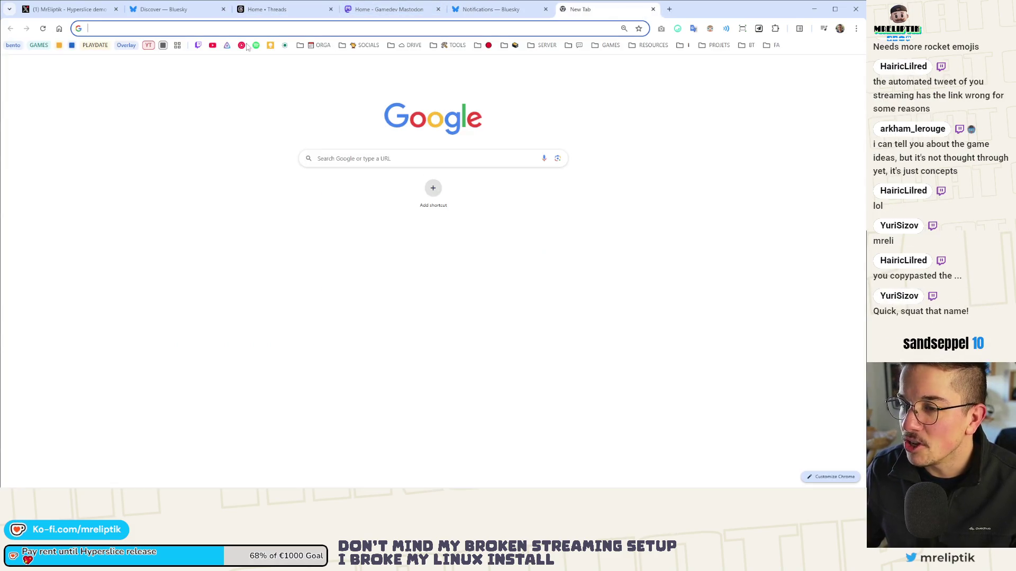
left_click(364, 45)
left_click(357, 68)
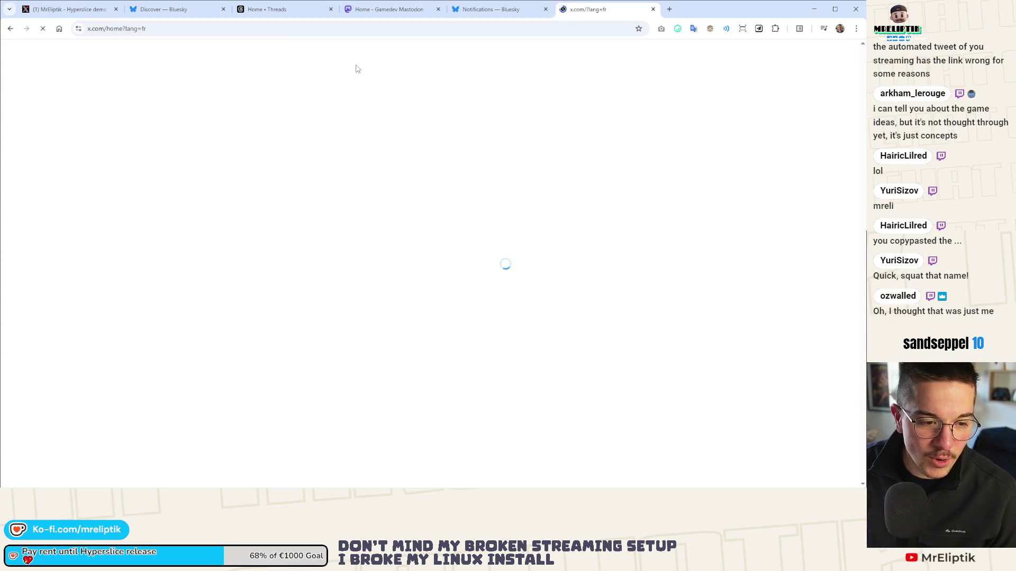
left_click(182, 294)
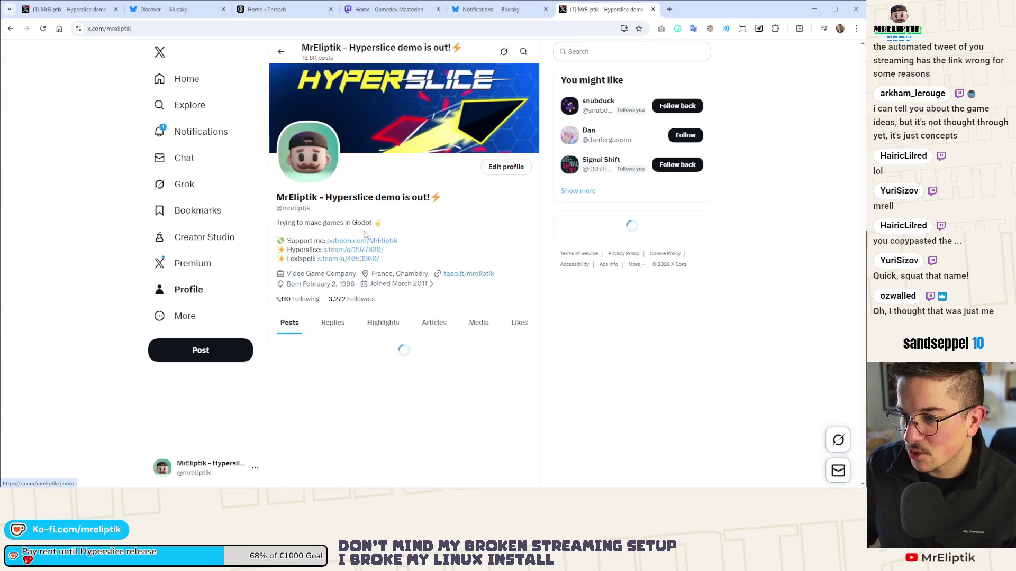
scroll(344, 282, "down", 8)
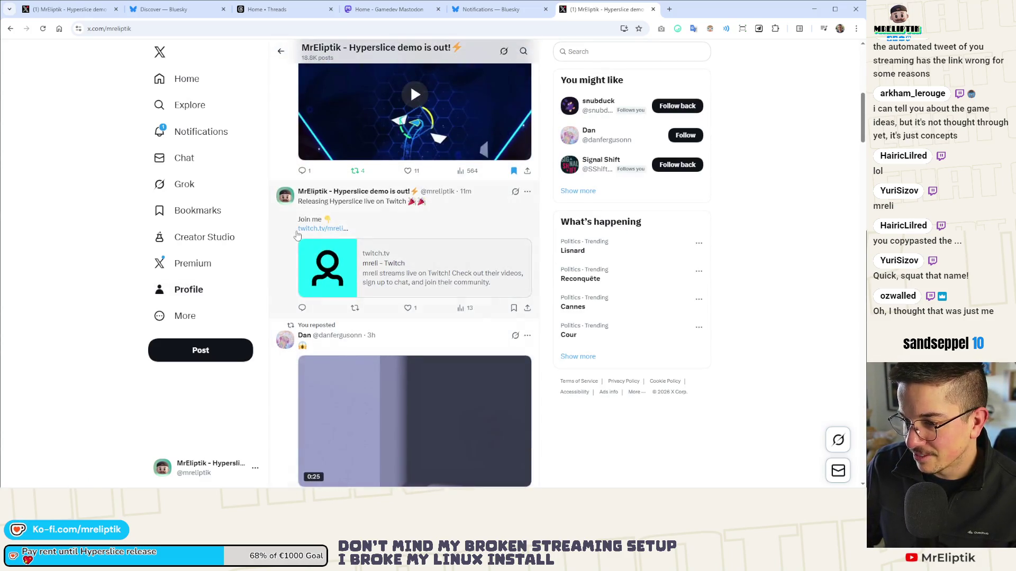
left_click(528, 193)
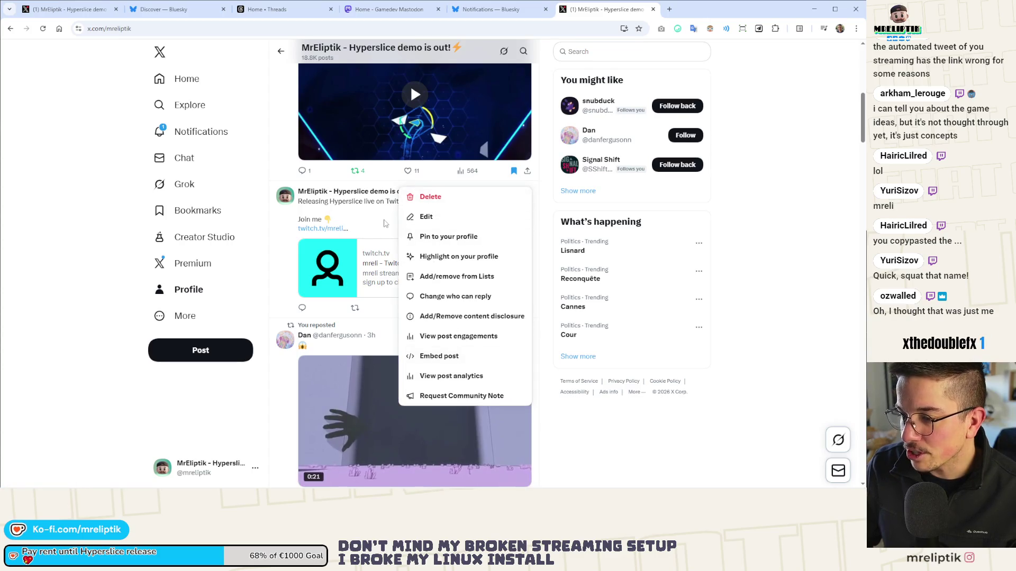
key("Escape")
left_click(339, 209)
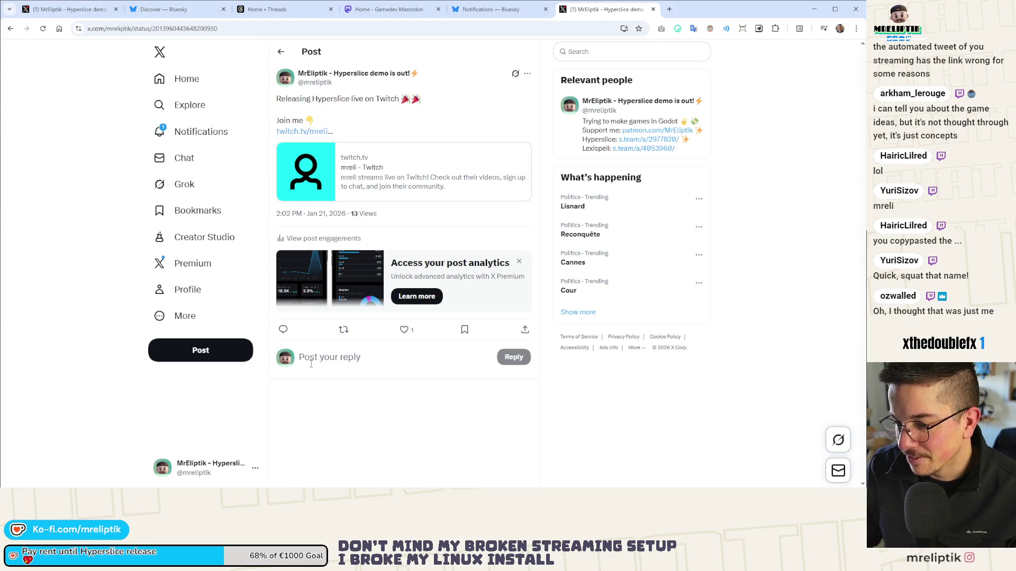
- Start a reply under the live-on-Twitch post, paste the copied text and remove the duplicated Releasing Hyperslice line
left_click(311, 365)
type("Shit the link is broken, I'm herer")
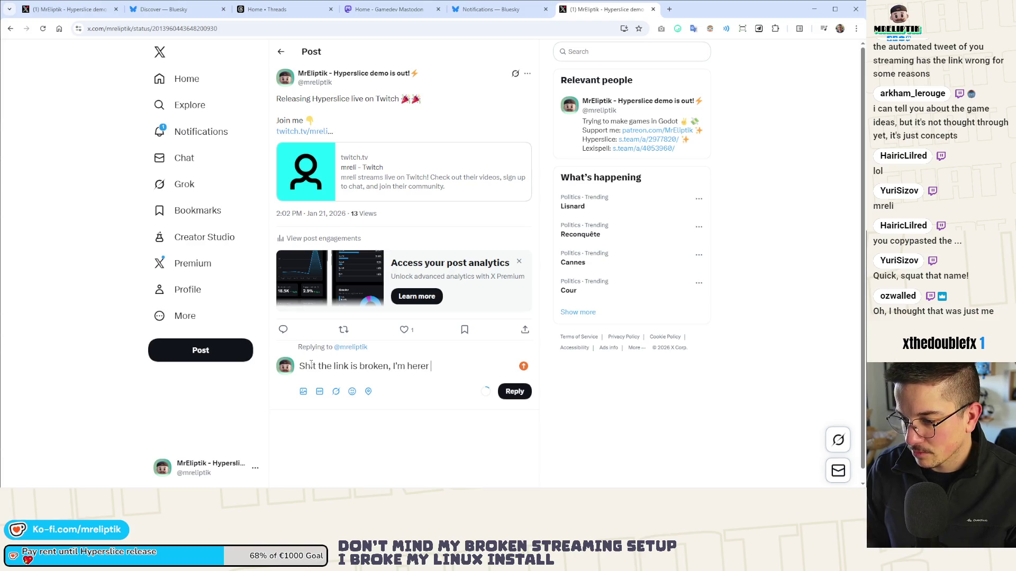
key("ctrl+v")
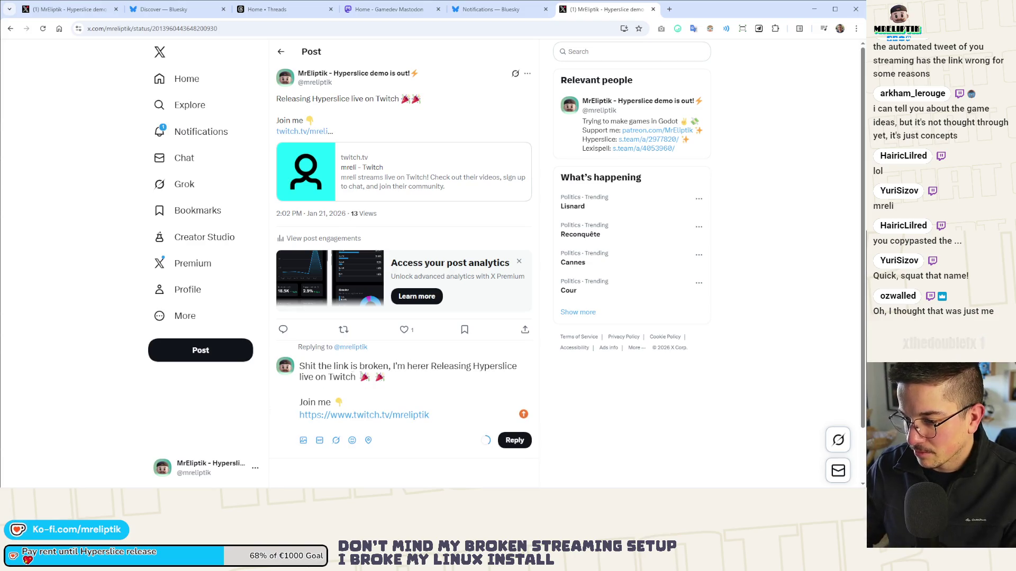
left_click_drag(401, 390, 431, 367)
key("BackSpace")
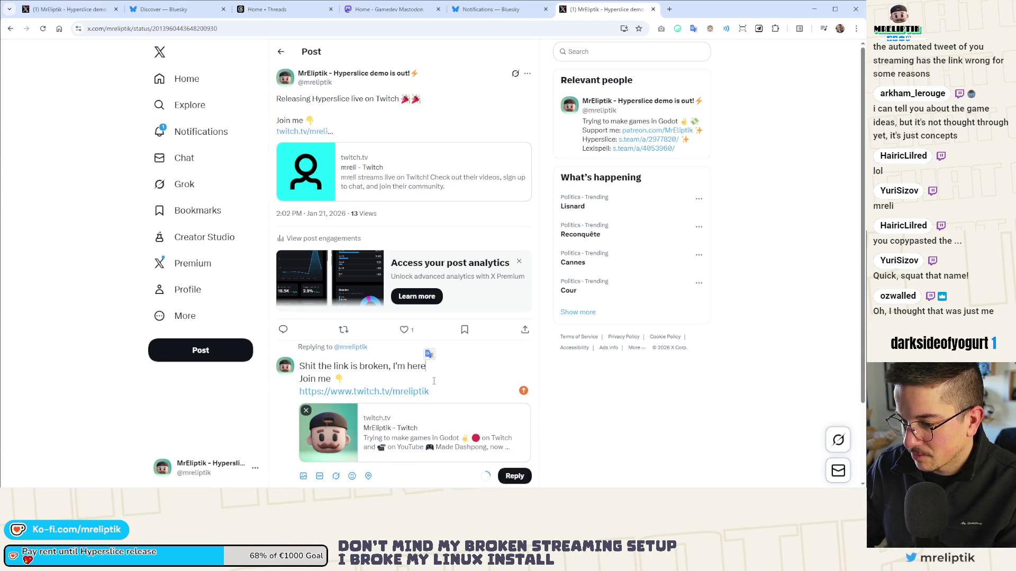
- Delete the stray text before the Twitch link and post the corrected reply
scroll(434, 381, "down", 2)
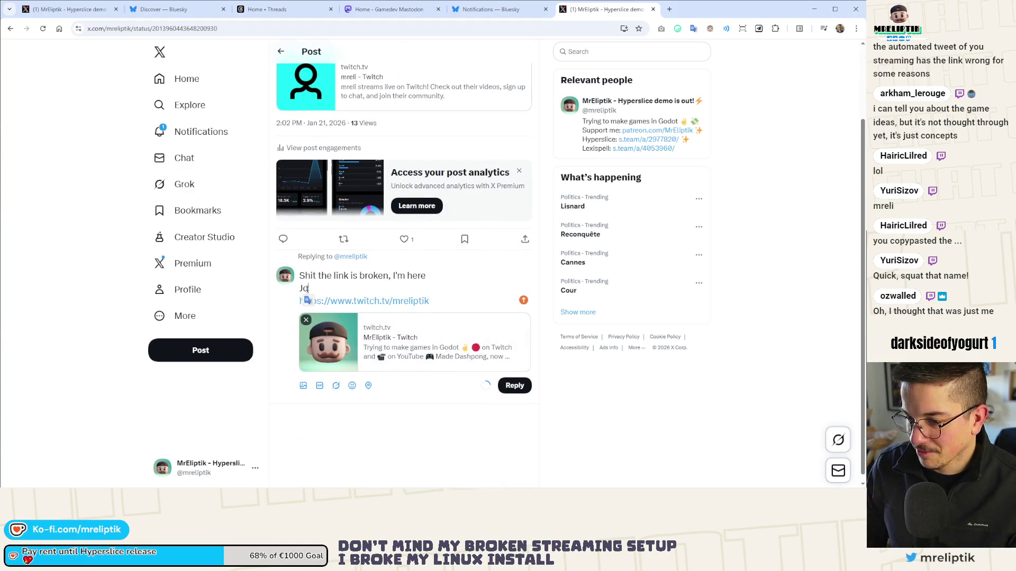
key("BackSpace")
key("BackSpace")
key("BackSpace")
key("BackSpace")
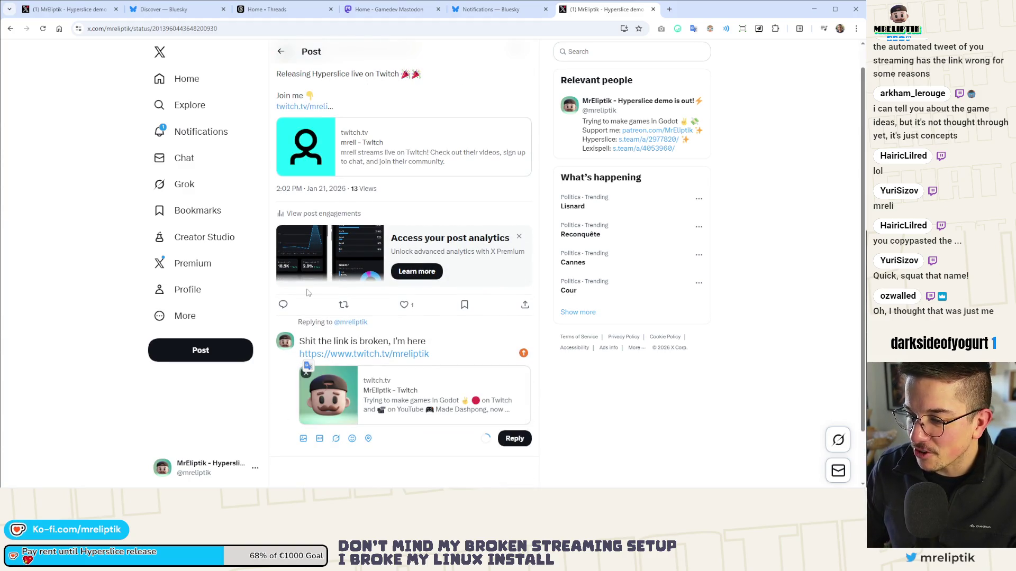
left_click_drag(429, 354, 324, 342)
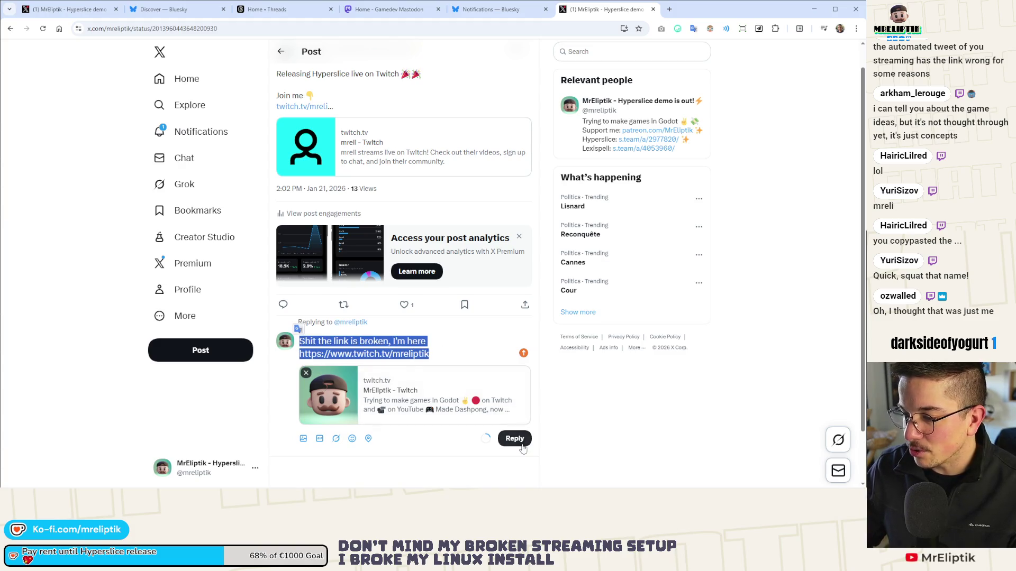
key("ctrl+Return")
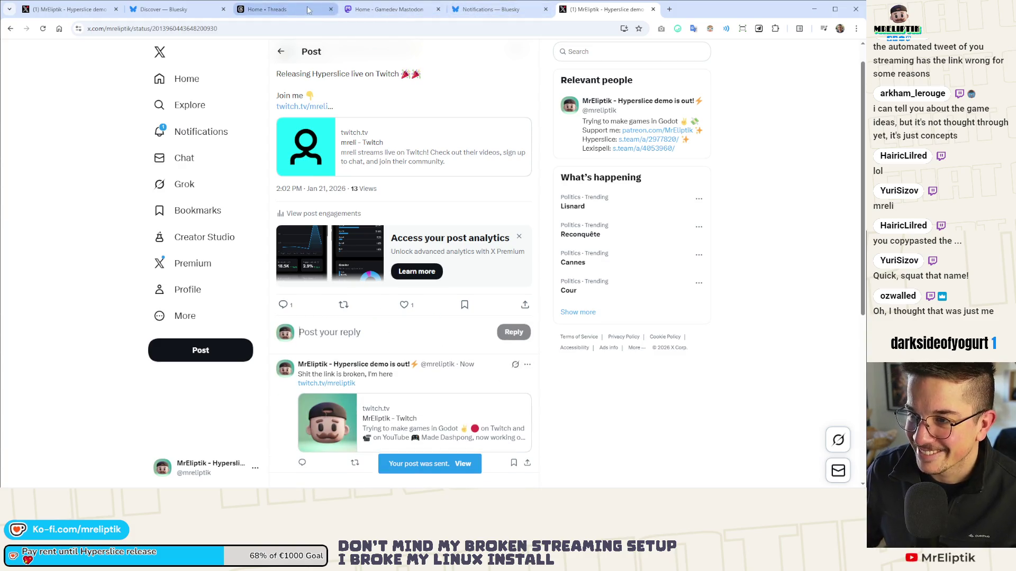
left_click(281, 9)
- Open Threads from the social bookmarks and open your live-on-Twitch post from your profile
left_click(668, 9)
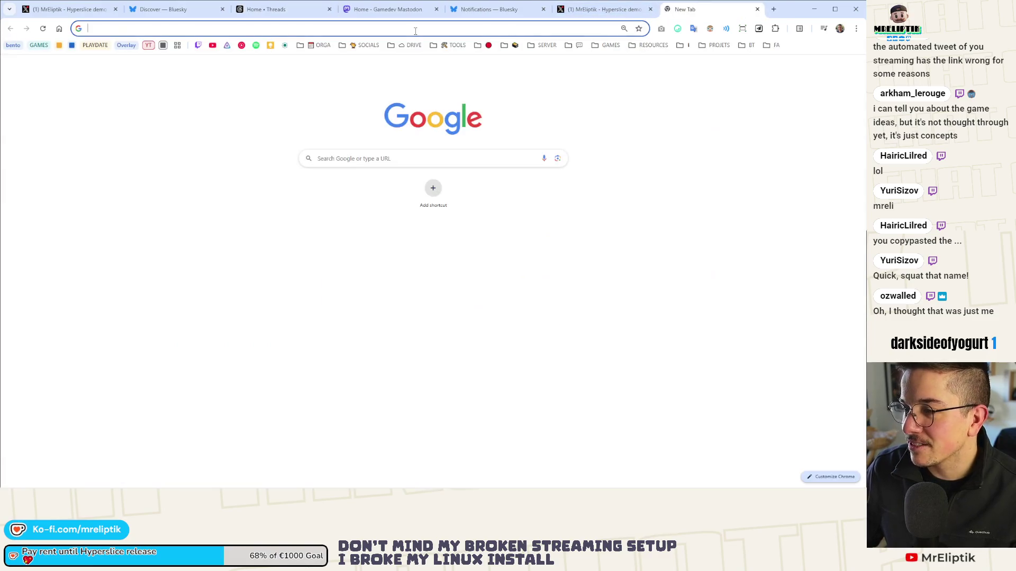
left_click(360, 45)
left_click(353, 104)
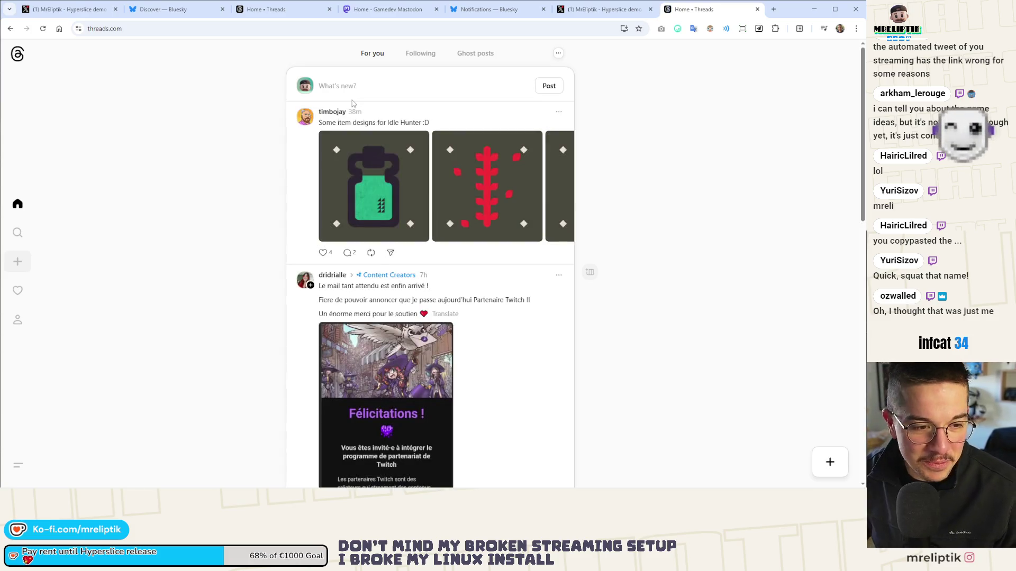
left_click(19, 319)
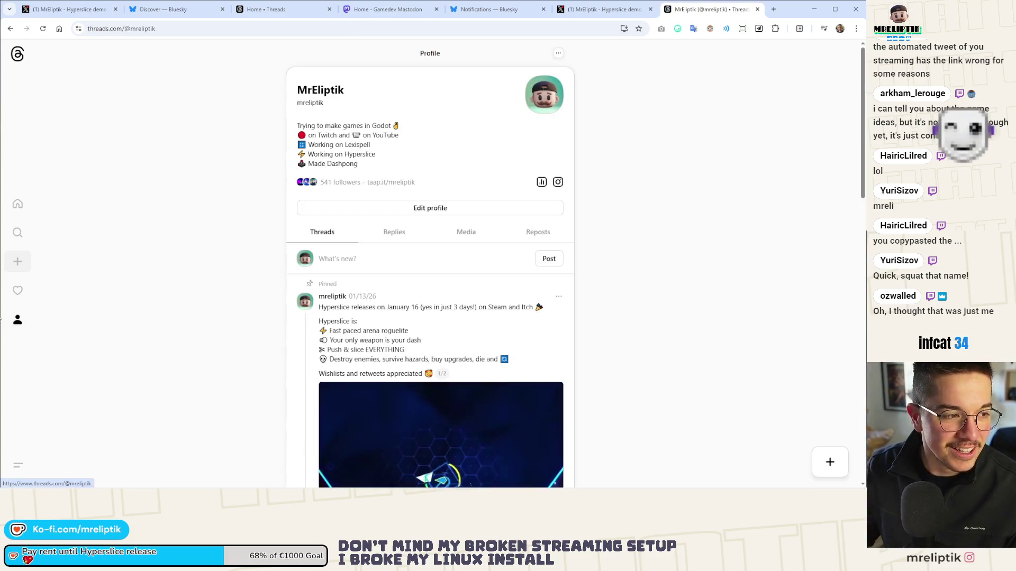
scroll(275, 291, "down", 8)
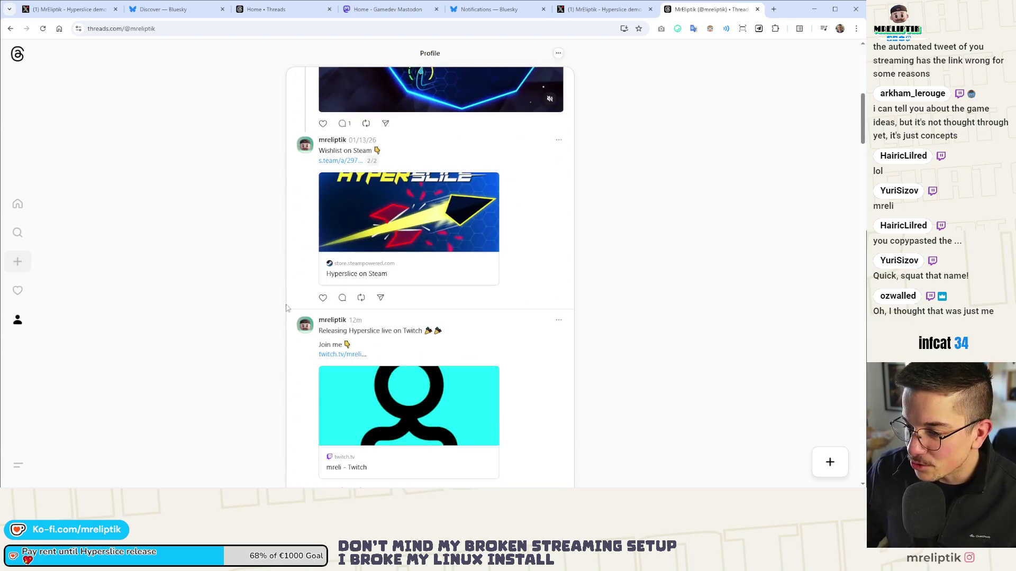
left_click(305, 362)
- Like the live-on-Twitch post and post a reply with the working Twitch link
left_click(301, 265)
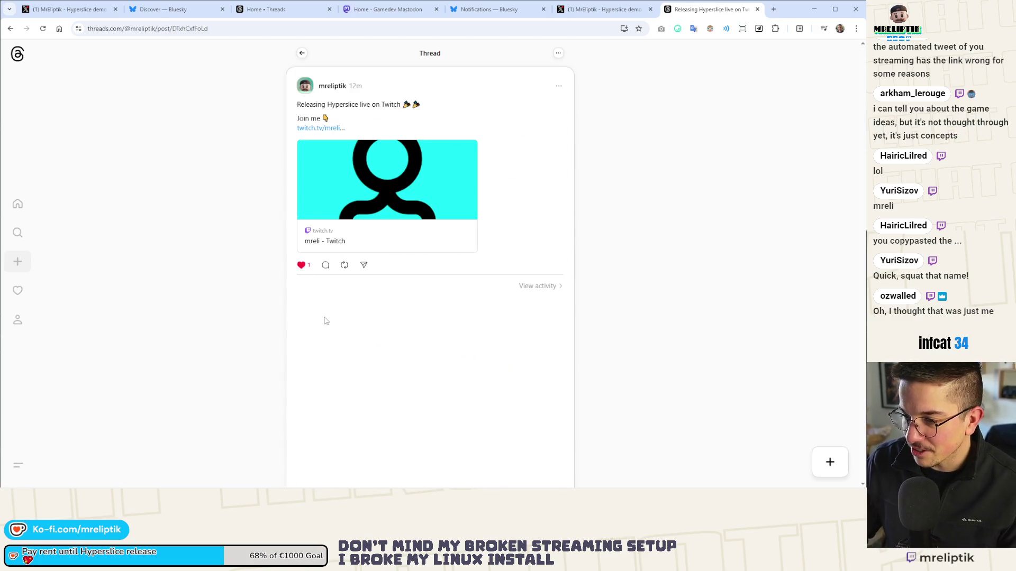
left_click(325, 265)
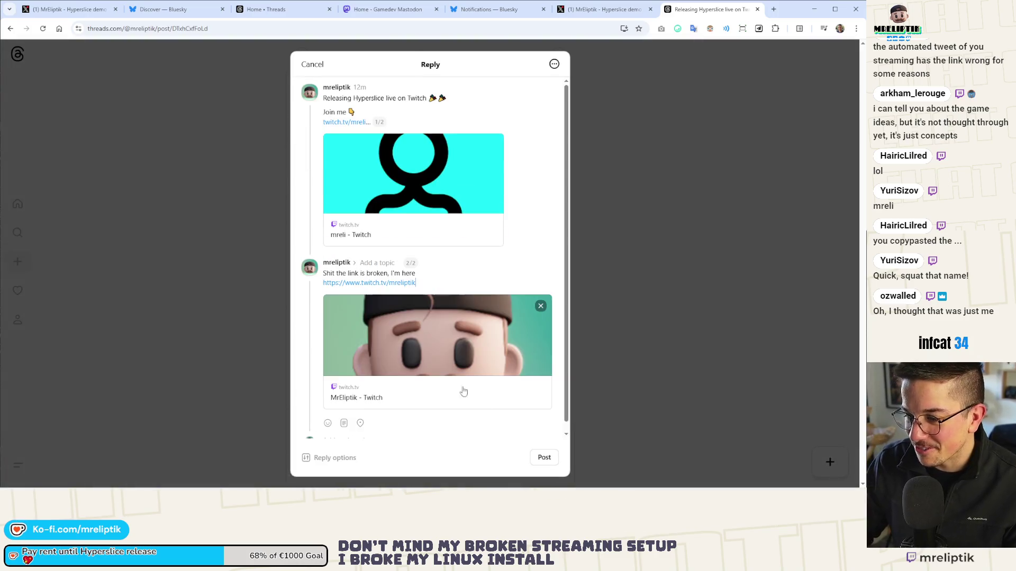
left_click(540, 458)
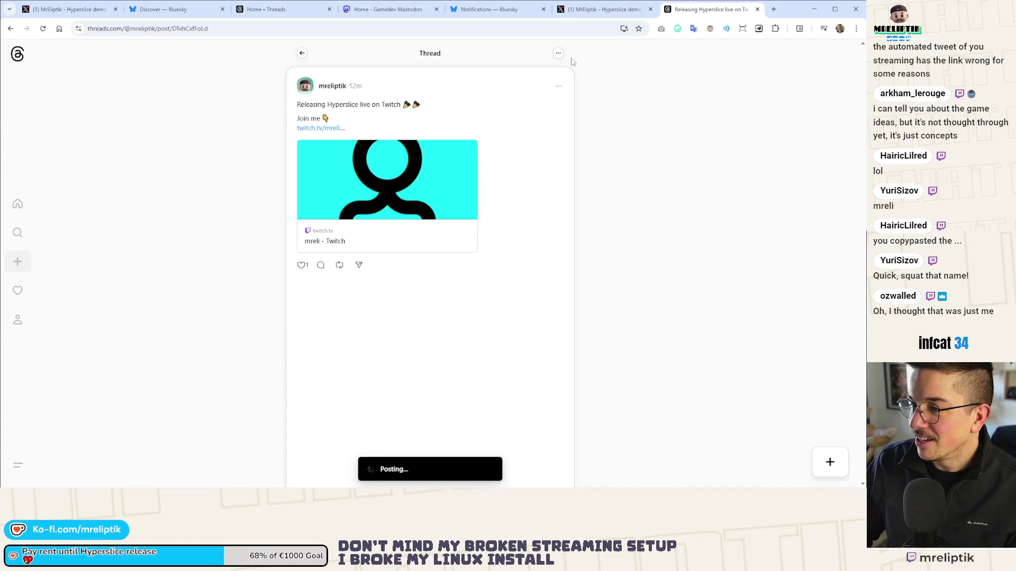
middle_click(706, 12)
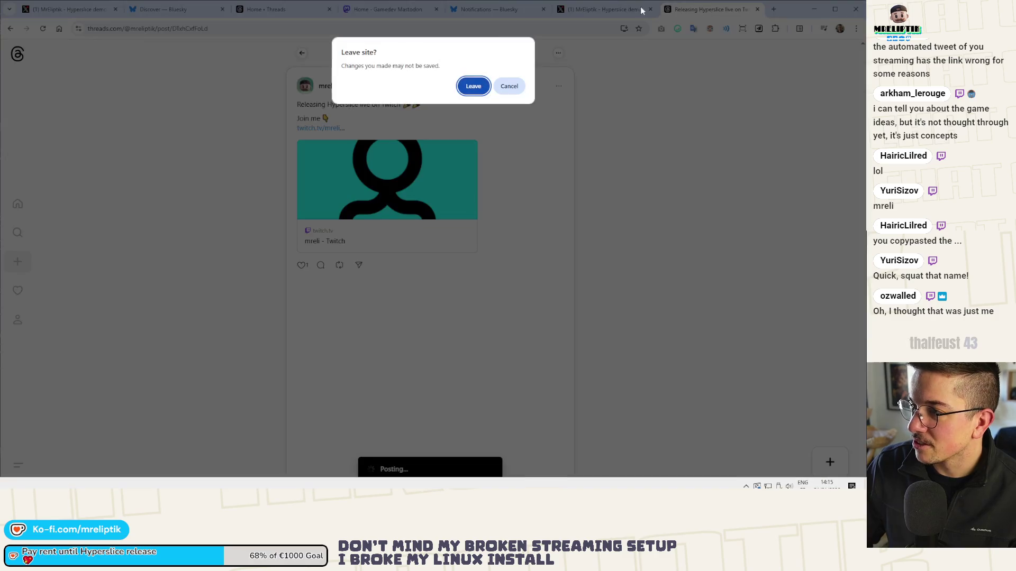
- Stay on the page until the Threads reply is posted, then close the thread tab
left_click(499, 90)
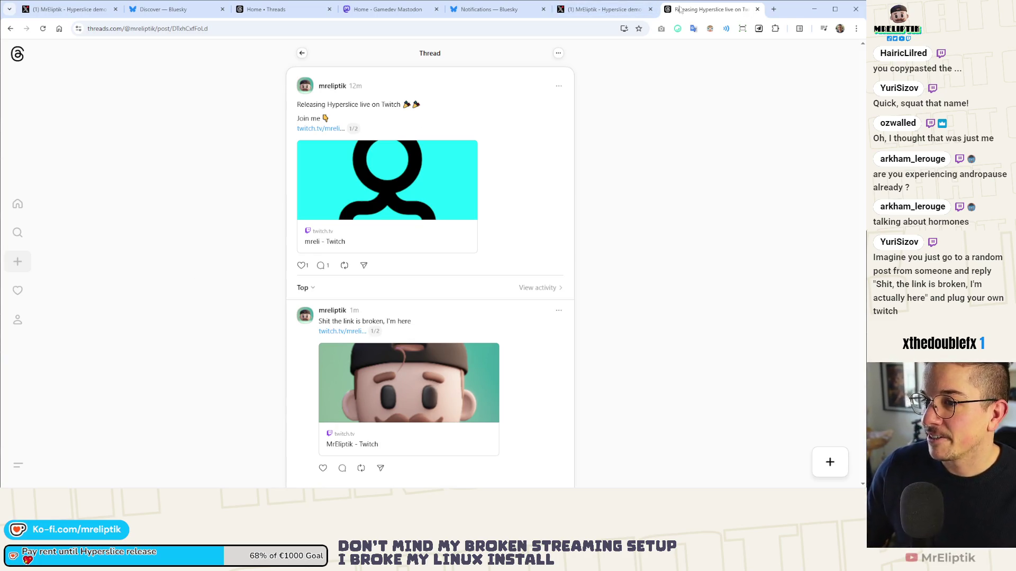
key("ctrl+w")
- Close the Bluesky notifications and X reply tabs and return to the Hyperslice release draft
left_click(387, 9)
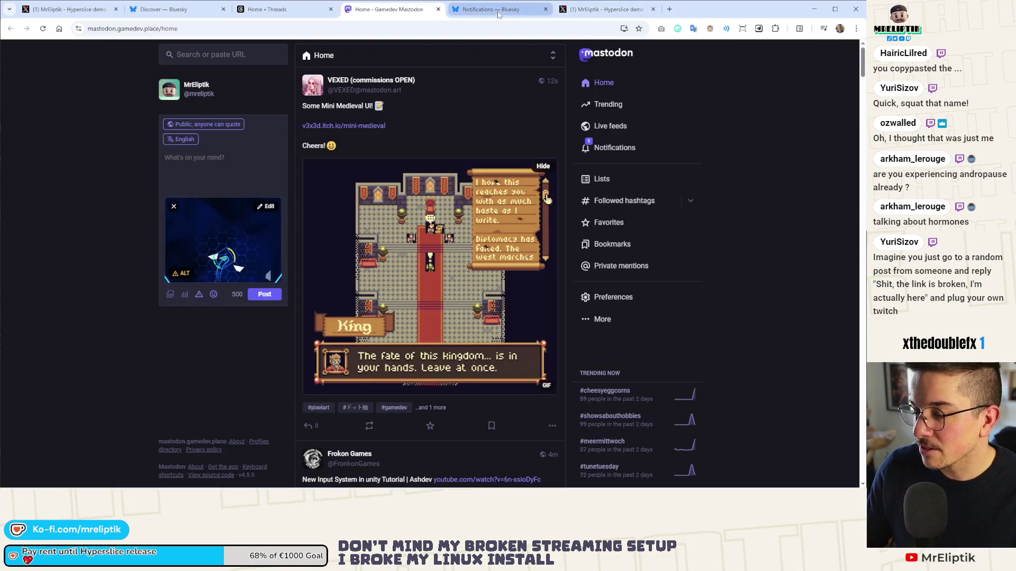
left_click(498, 10)
key("ctrl+w")
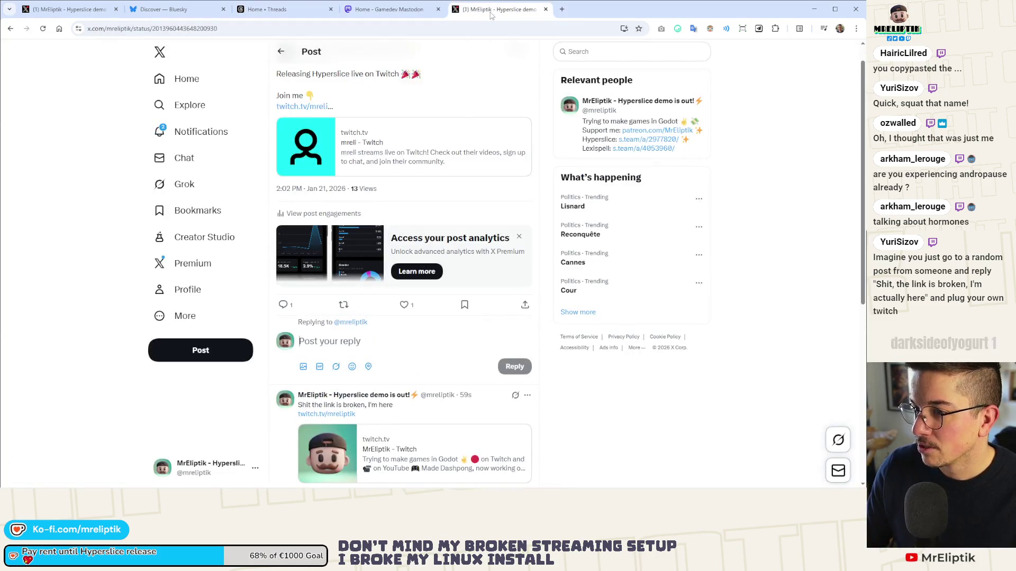
key("ctrl+w")
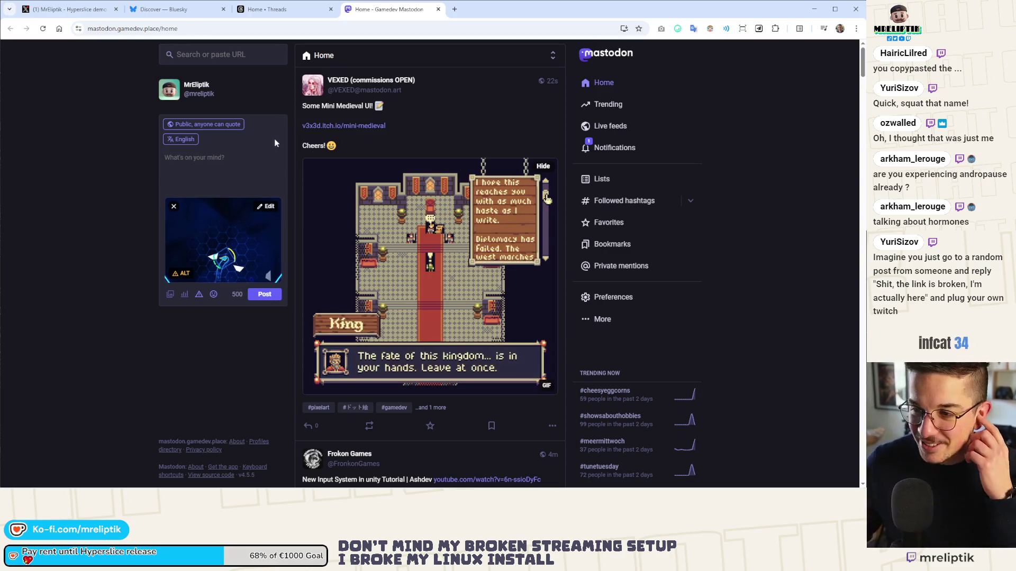
left_click(68, 9)
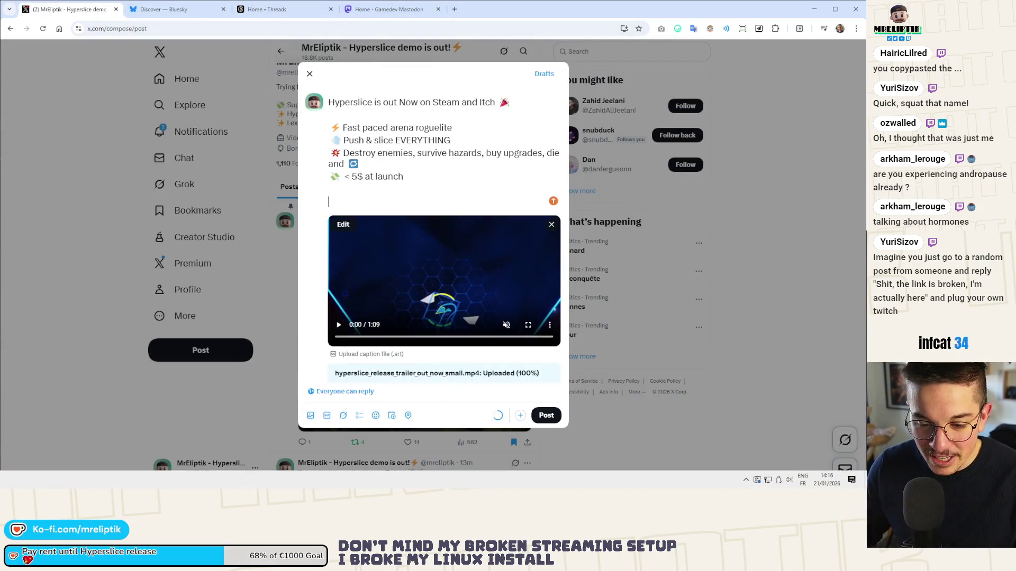
left_click(455, 9)
- Search Google for 'hyperslice', open its Steam store page and play the trailer in the media viewer
type("hyperslice")
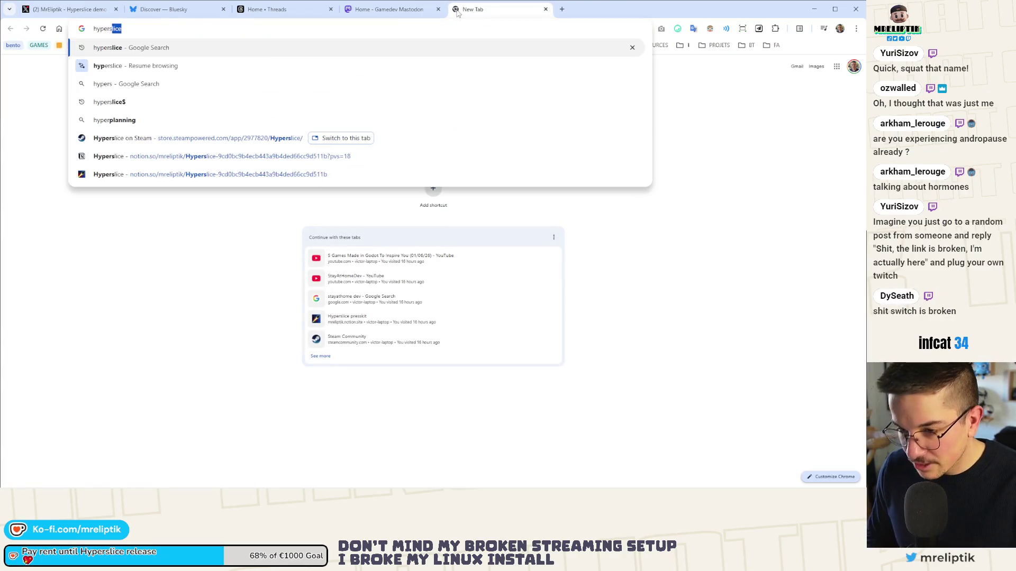
key("Return")
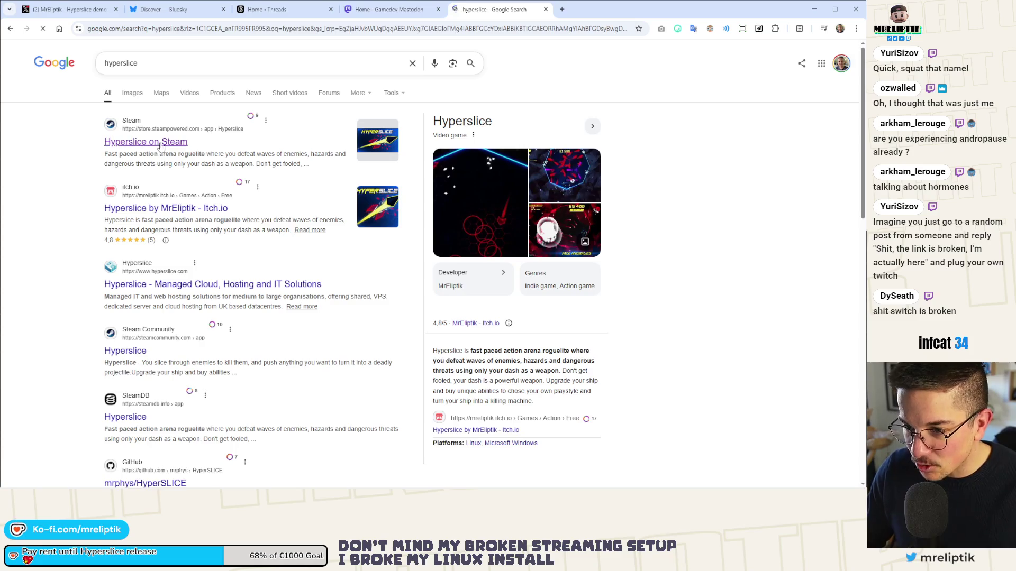
left_click(161, 144)
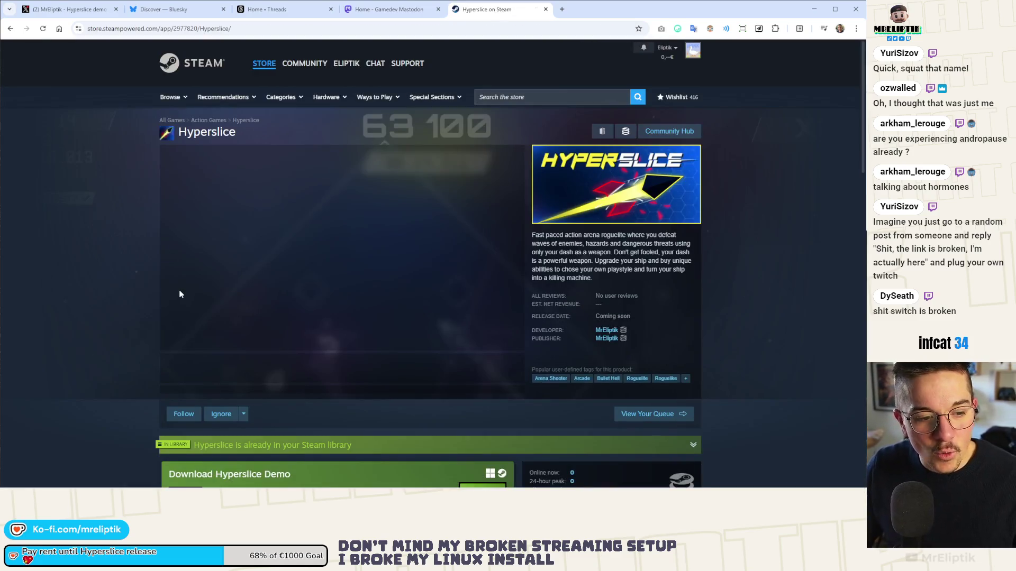
left_click(493, 347)
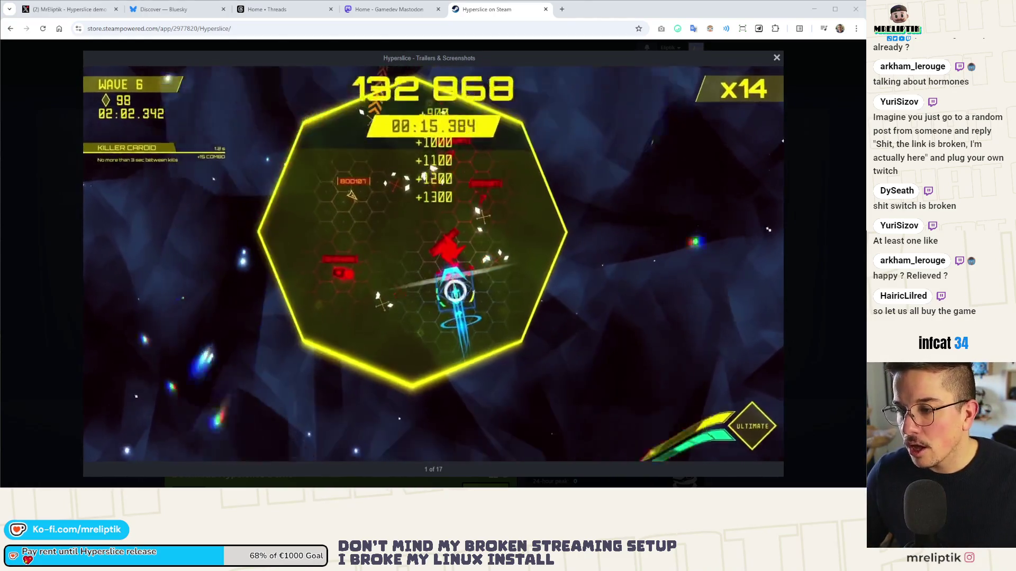
- Skip to the next trailer, close the media viewer and look over the Coming soon store page
key("Right")
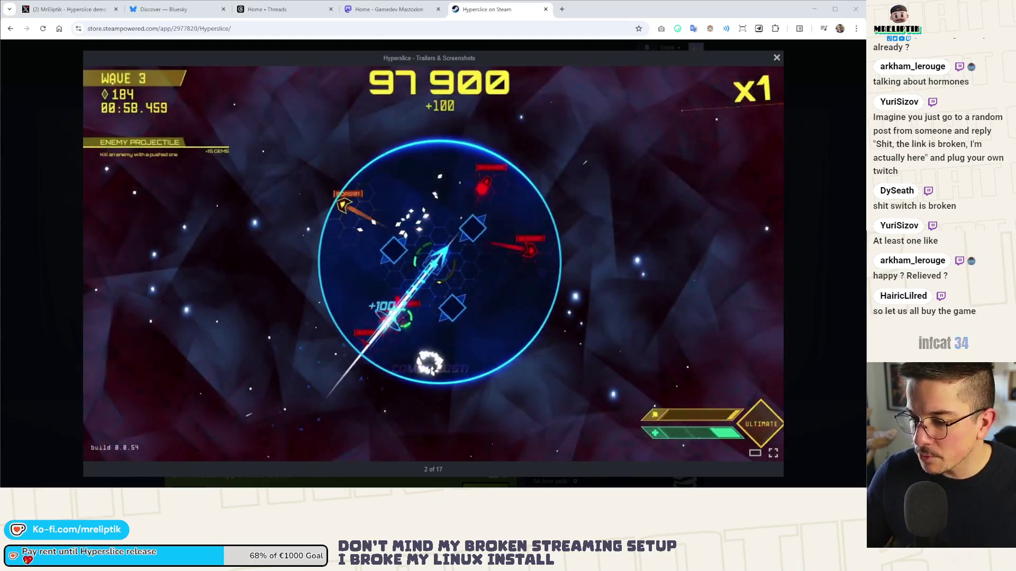
left_click(25, 100)
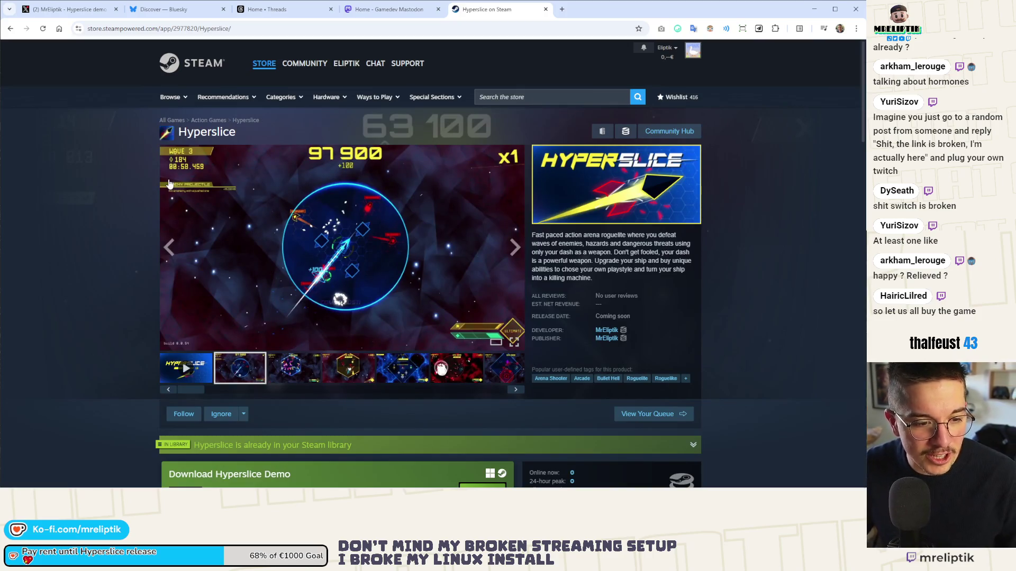
scroll(140, 228, "down", 3)
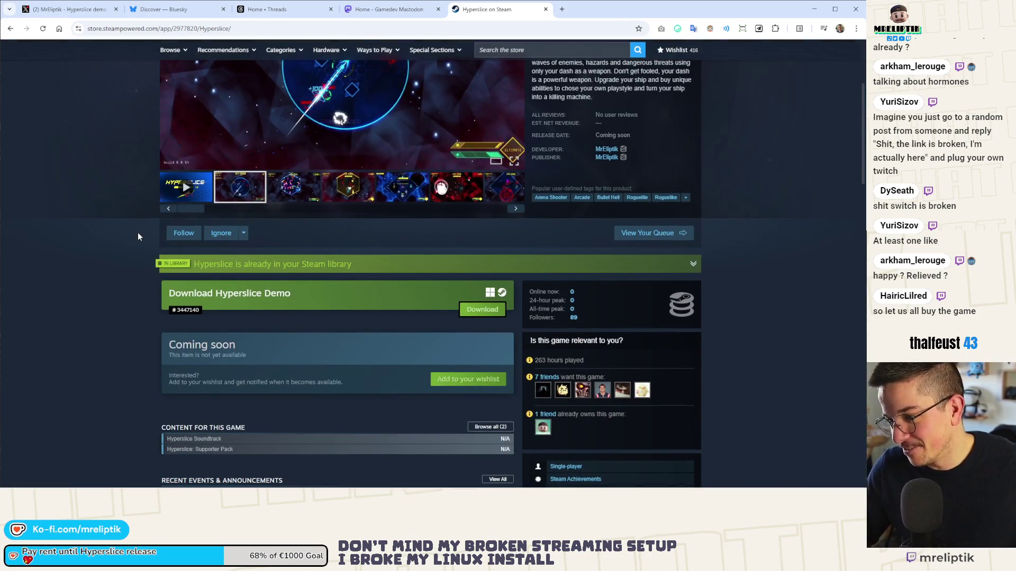
scroll(137, 236, "up", 3)
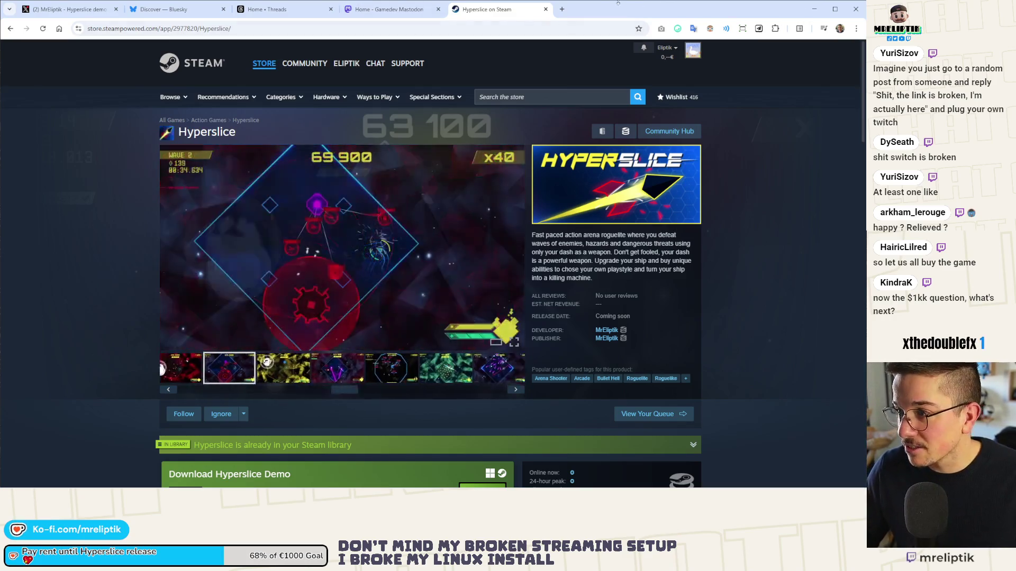
left_click(562, 9)
type("https://s.team/a/4053960/epell")
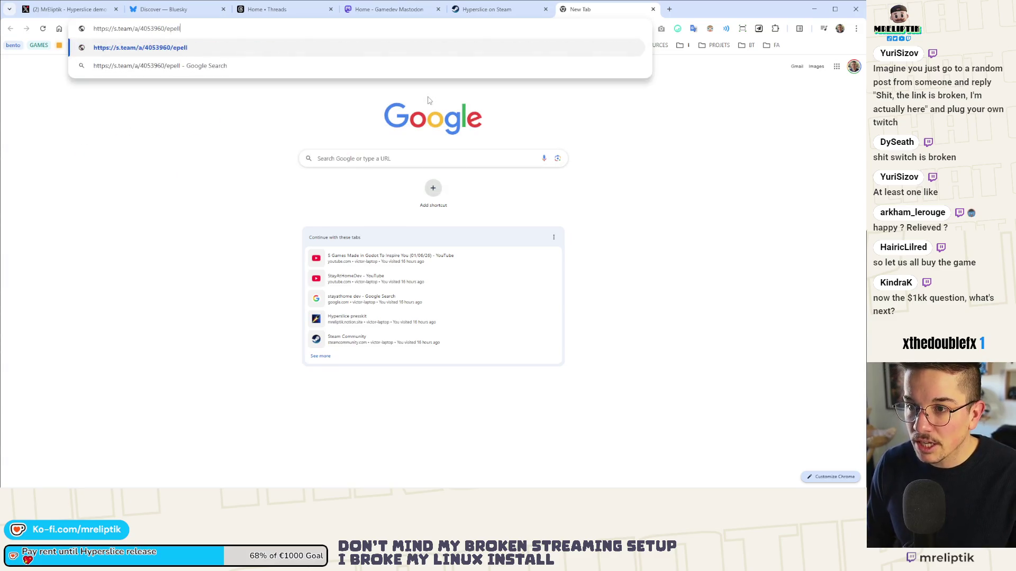
key("Return")
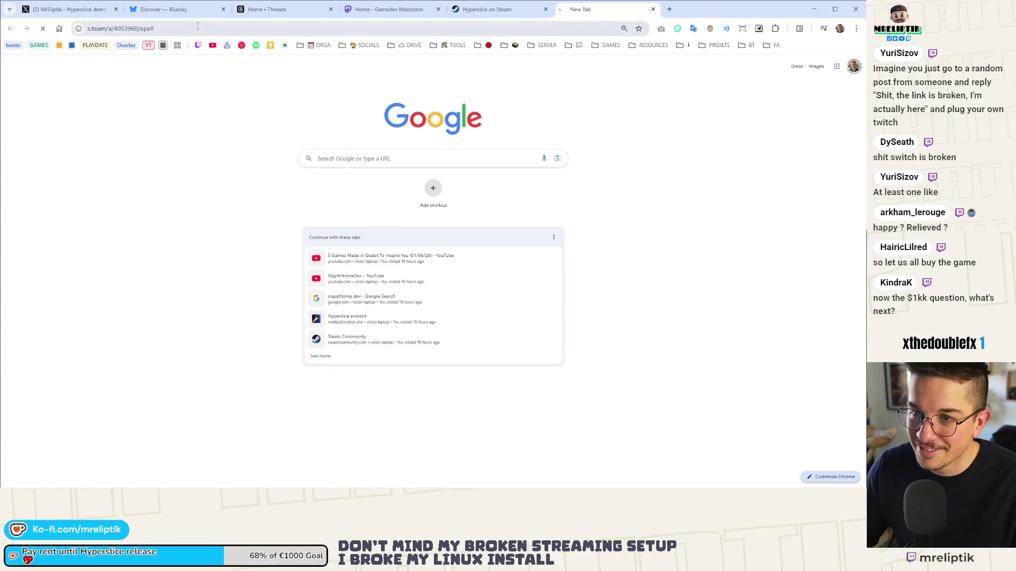
left_click(220, 29)
type("s.team/a/4053960/")
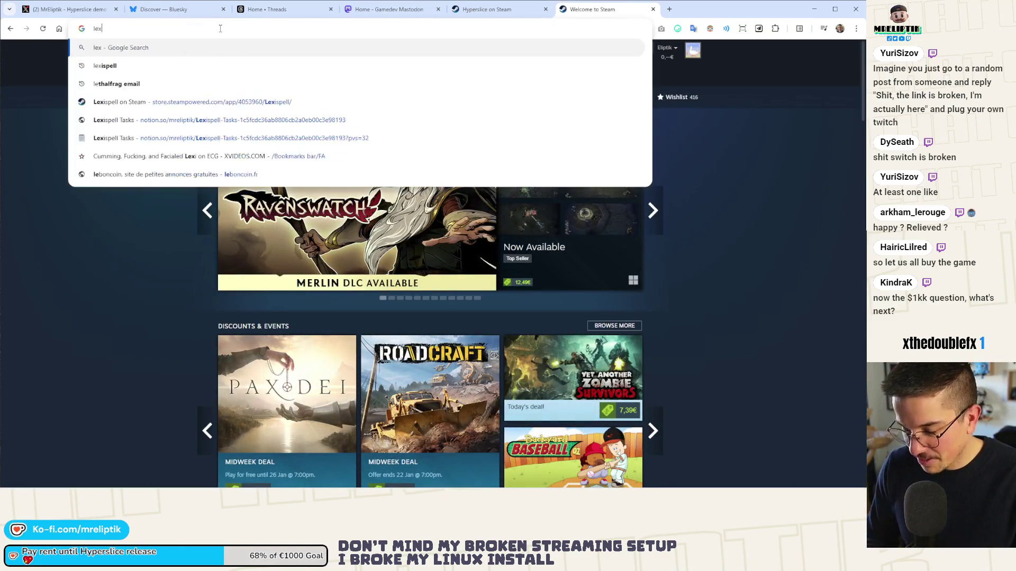
key("Return")
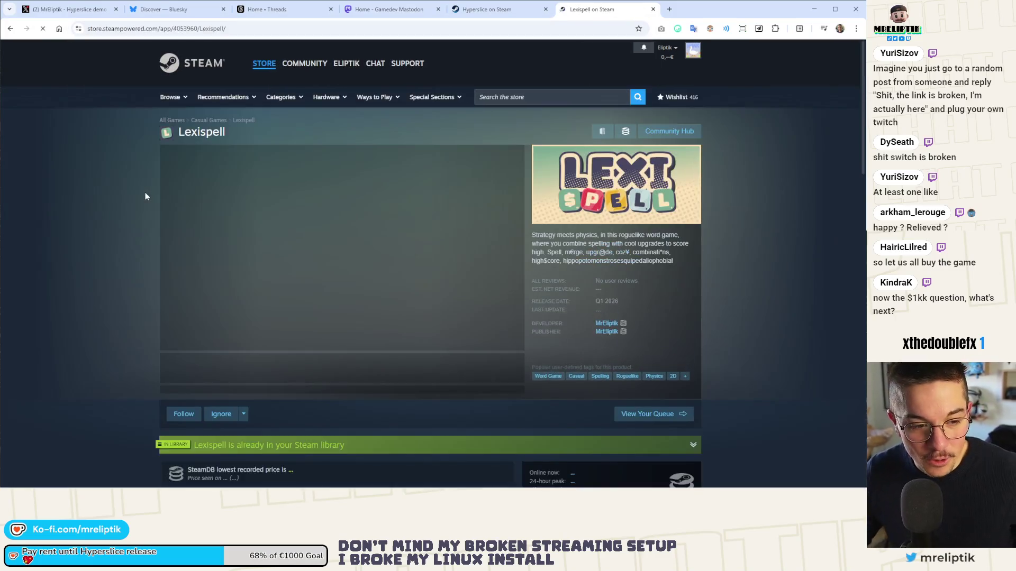
scroll(154, 277, "down", 5)
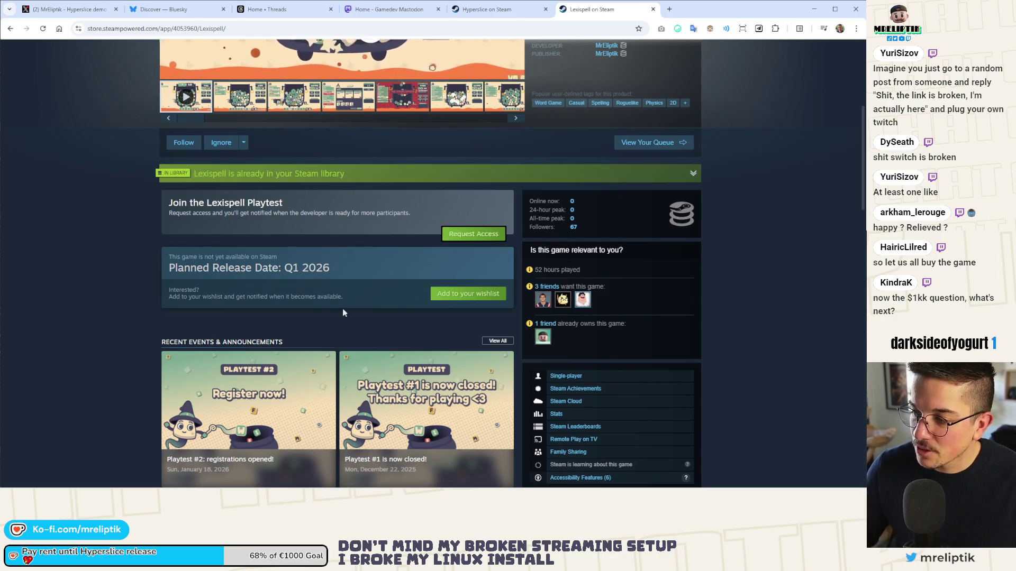
scroll(167, 292, "up", 5)
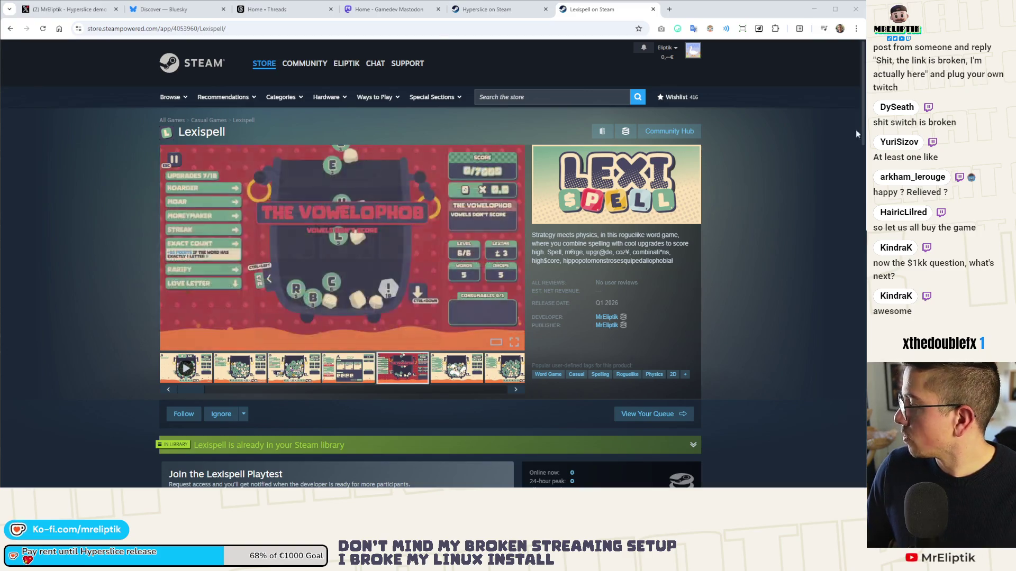
- Reopen the Google Images 'money' results and view the Psychology Today money photo full-size in a new tab
key("ctrl+shift+t")
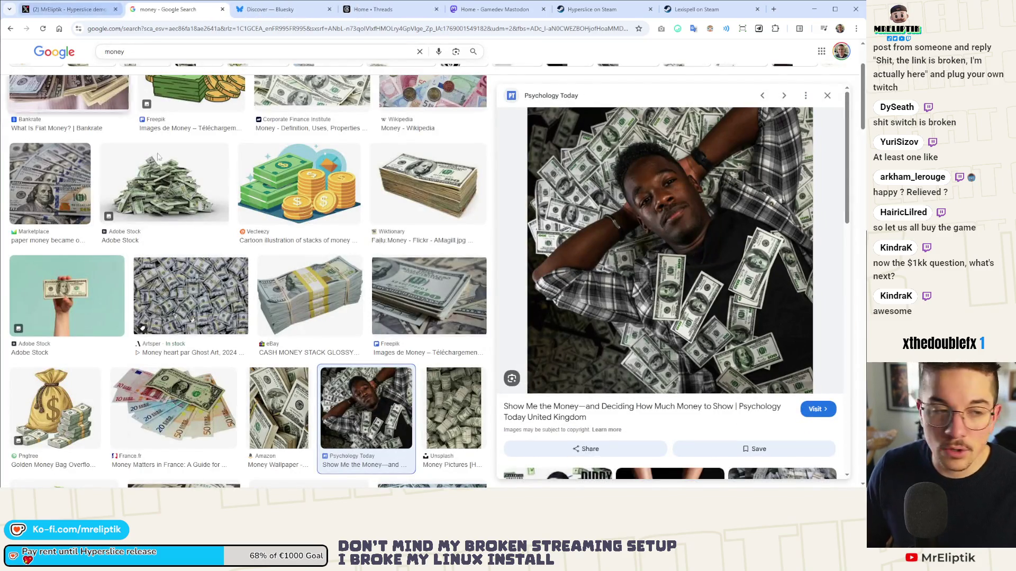
right_click(685, 239)
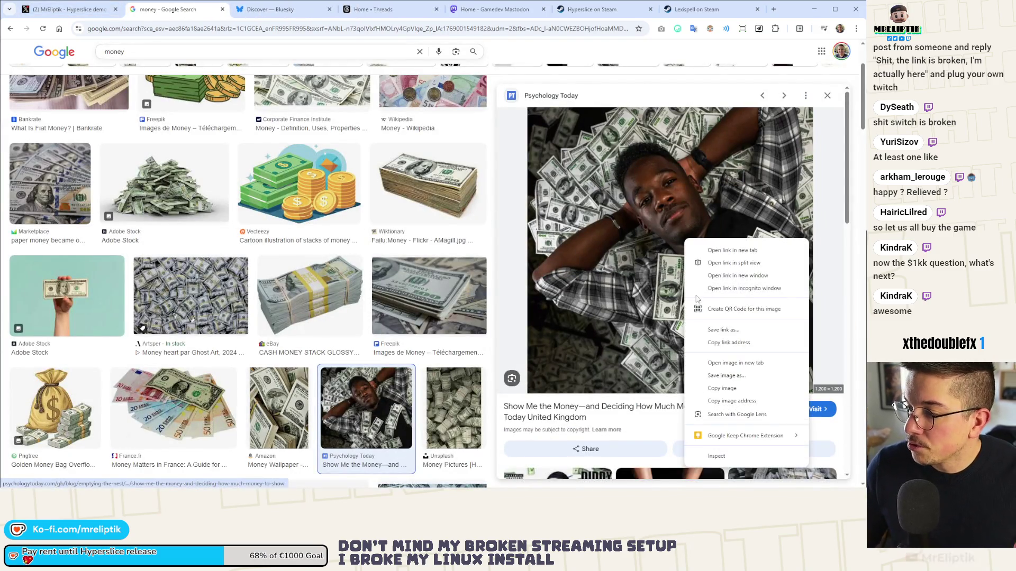
left_click(736, 363)
key("ctrl+Tab")
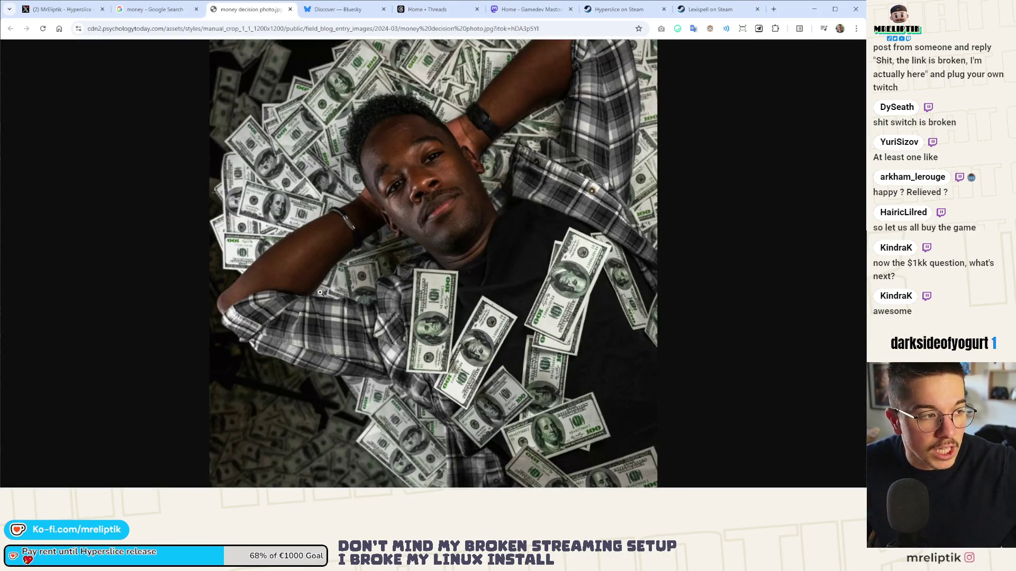
scroll(394, 266, "up", 3)
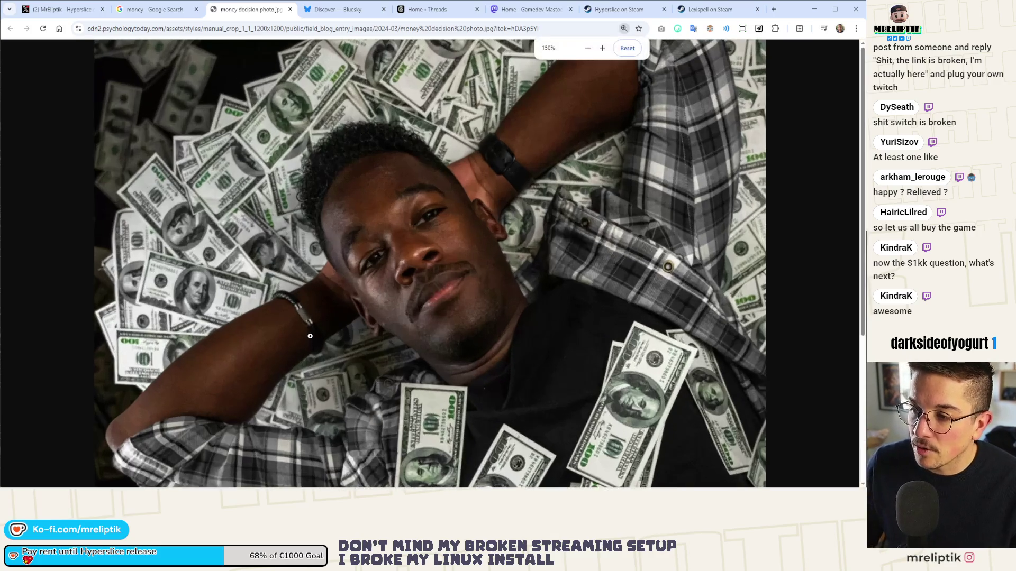
scroll(413, 296, "down", 1)
scroll(439, 334, "down", 2)
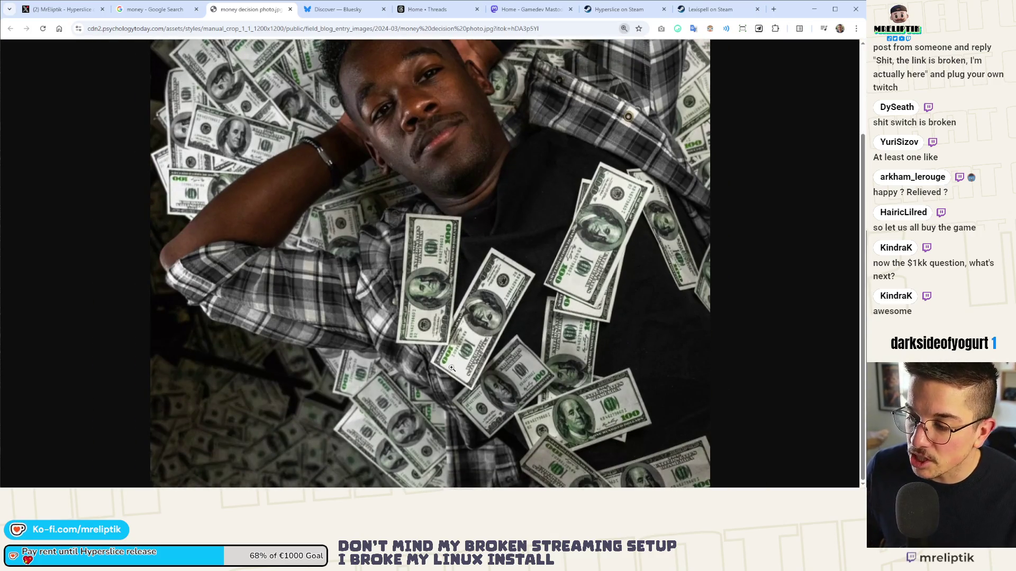
scroll(433, 379, "up", 2)
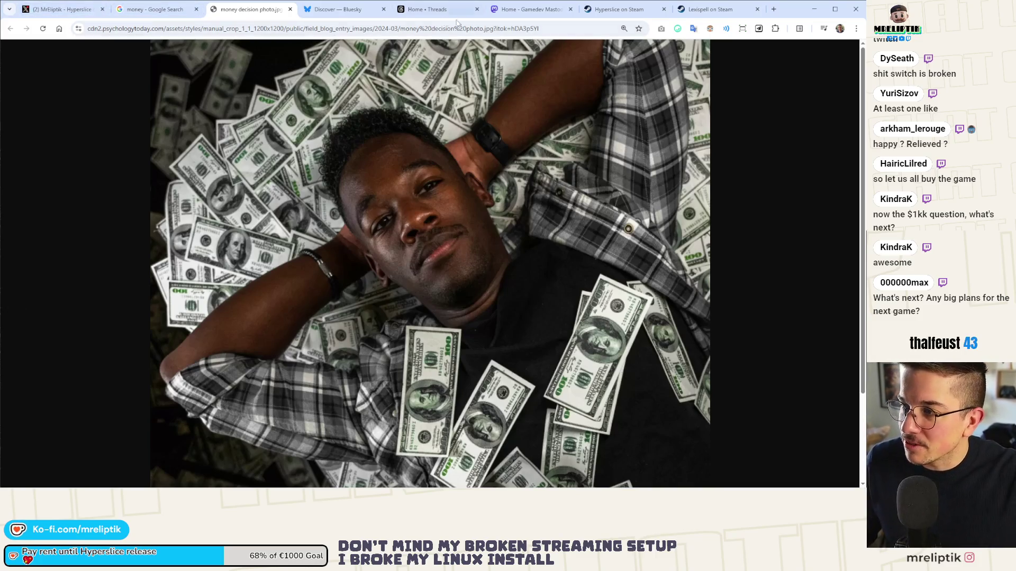
- Compare the Hyperslice and Lexispell store pages, then open a fresh blank tab
left_click(618, 10)
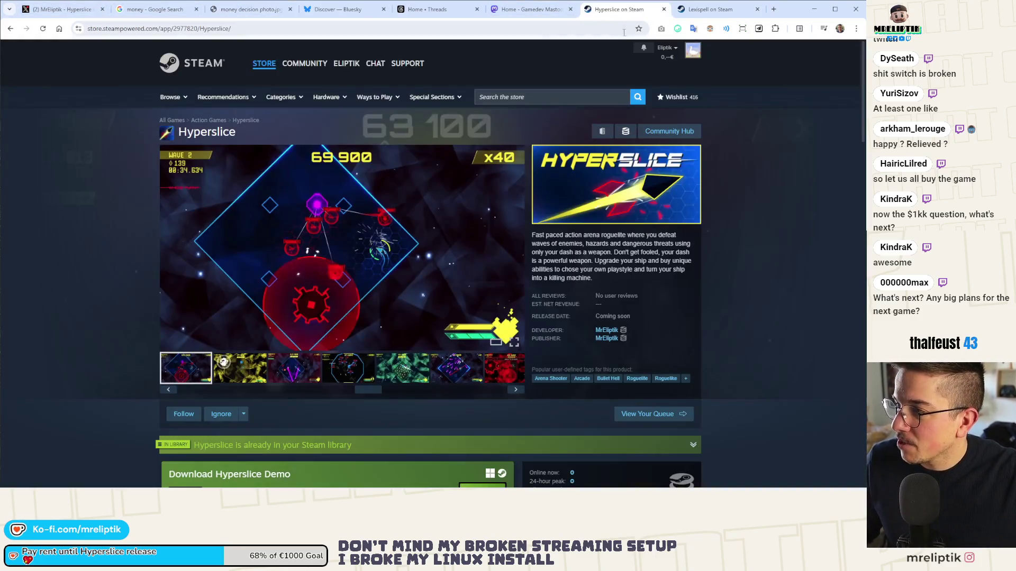
left_click(684, 12)
left_click(619, 9)
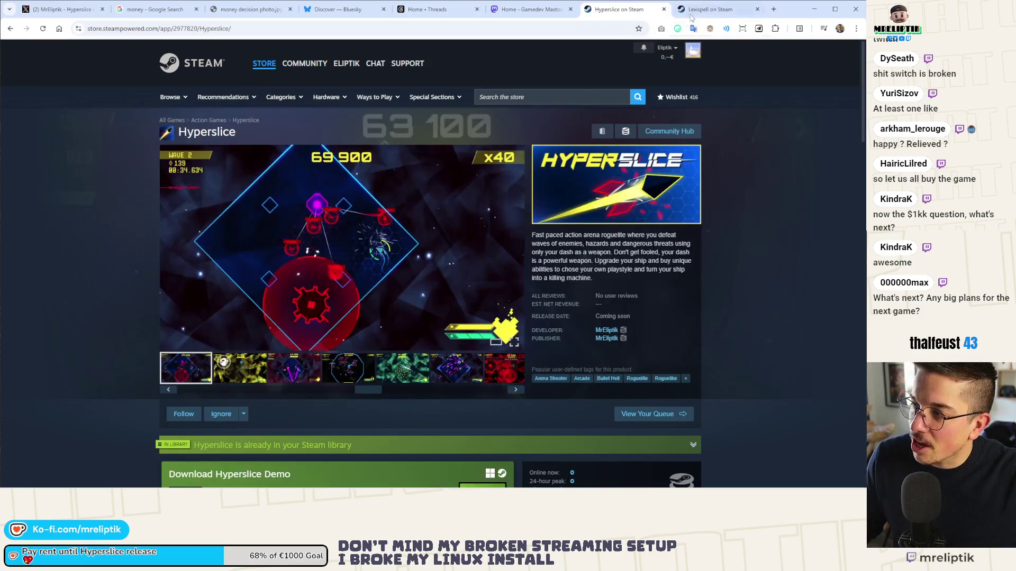
left_click(698, 12)
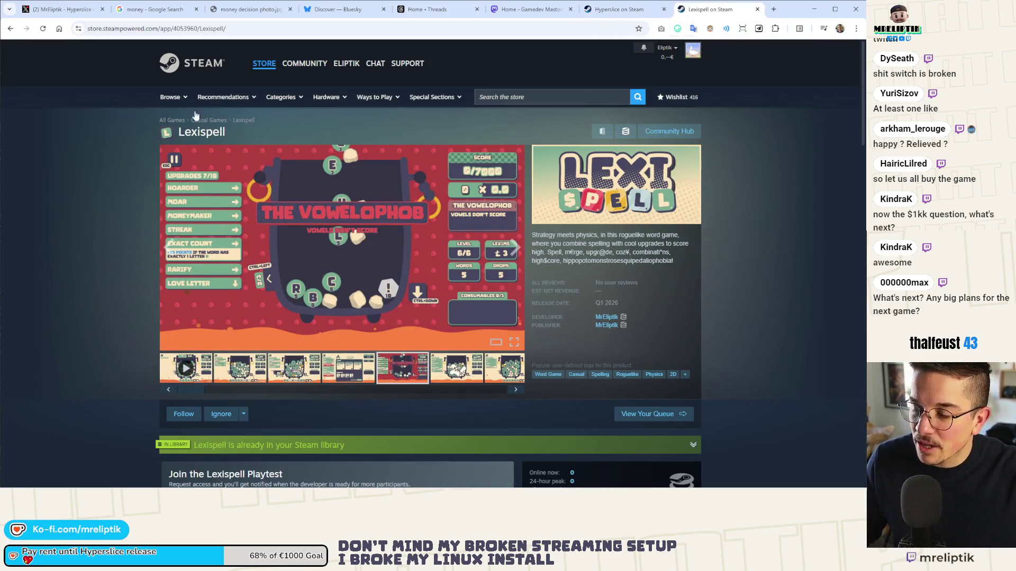
left_click(773, 9)
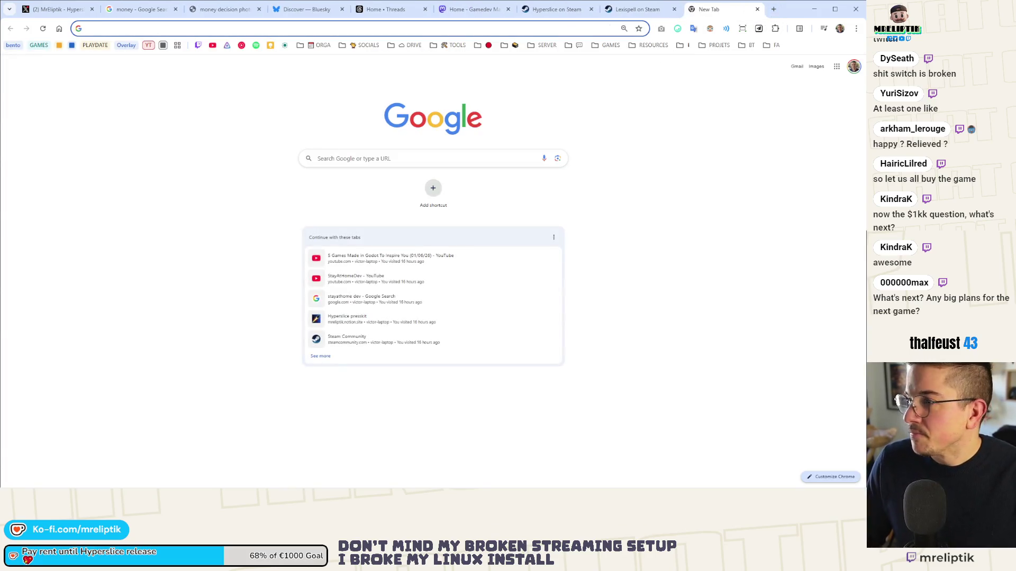
key("alt+Tab")
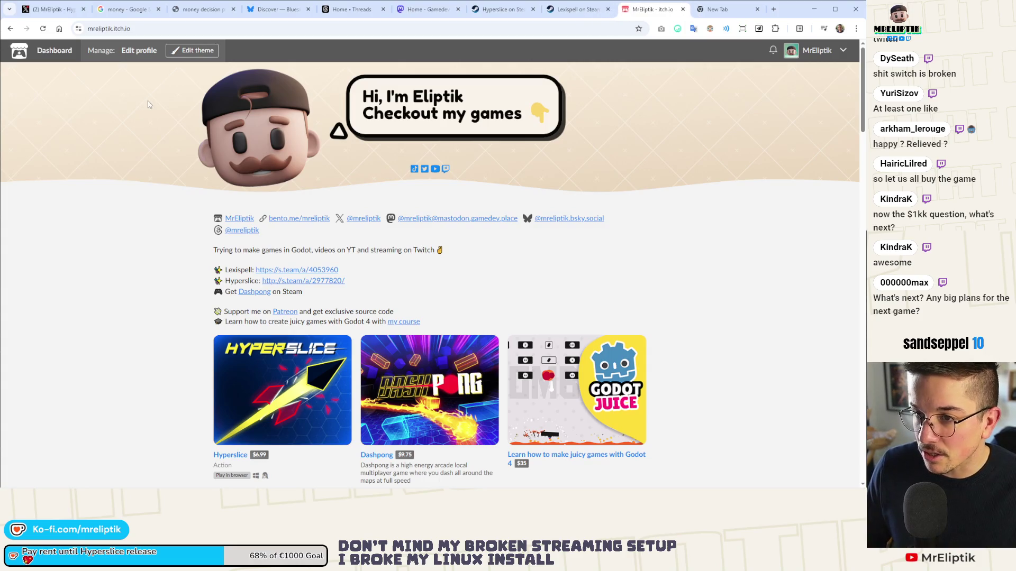
- Open the Charon's Obol game from the itch.io profile and move the money search tab beside the blank tab
scroll(284, 322, "down", 2)
scroll(284, 322, "down", 5)
left_click(264, 175)
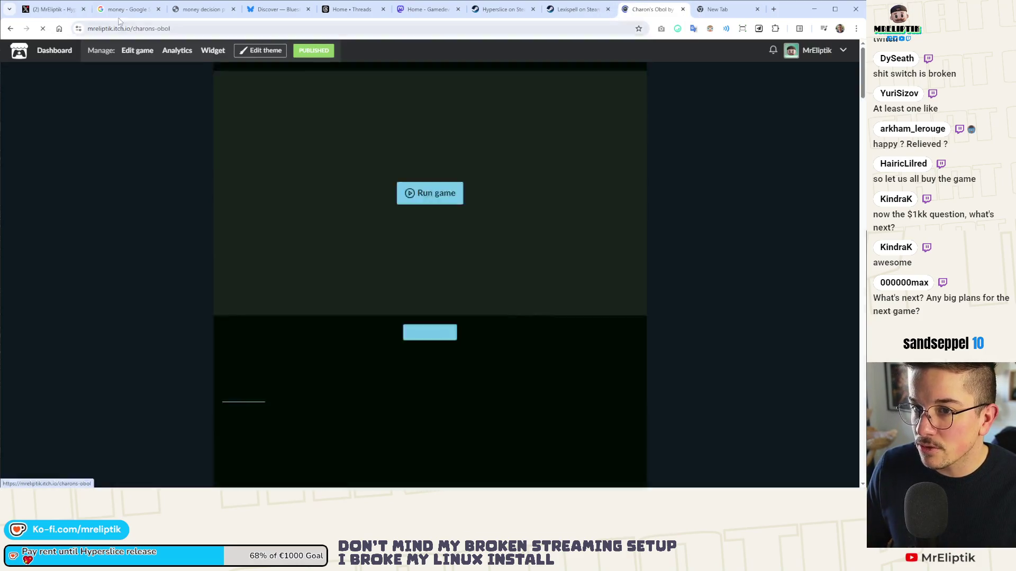
left_click(140, 14)
left_click_drag(140, 13, 650, 10)
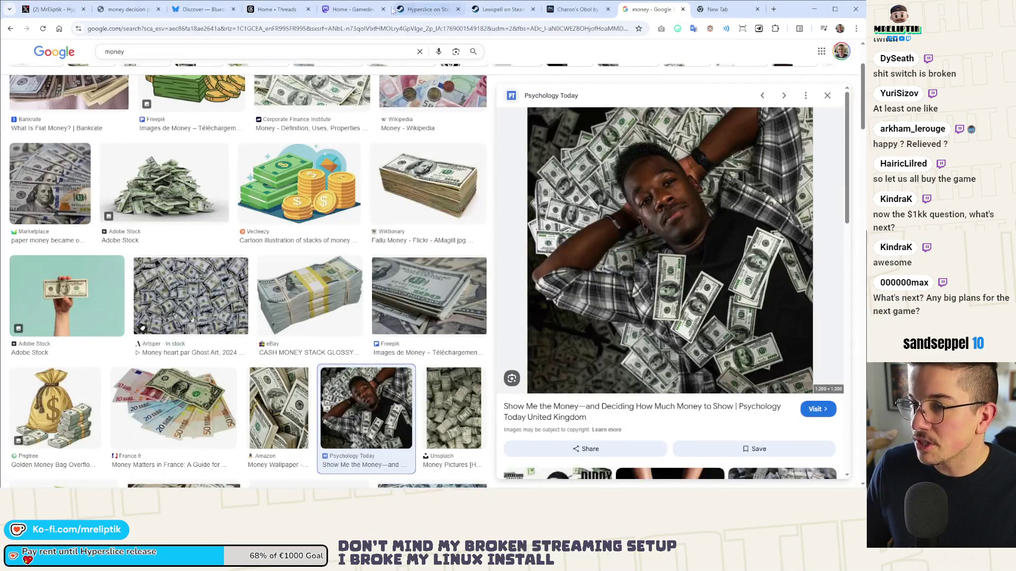
- Revisit the Hyperslice and Lexispell pages, play the Lexispell trailer, and scroll through Charon's Obol's description
left_click(454, 11)
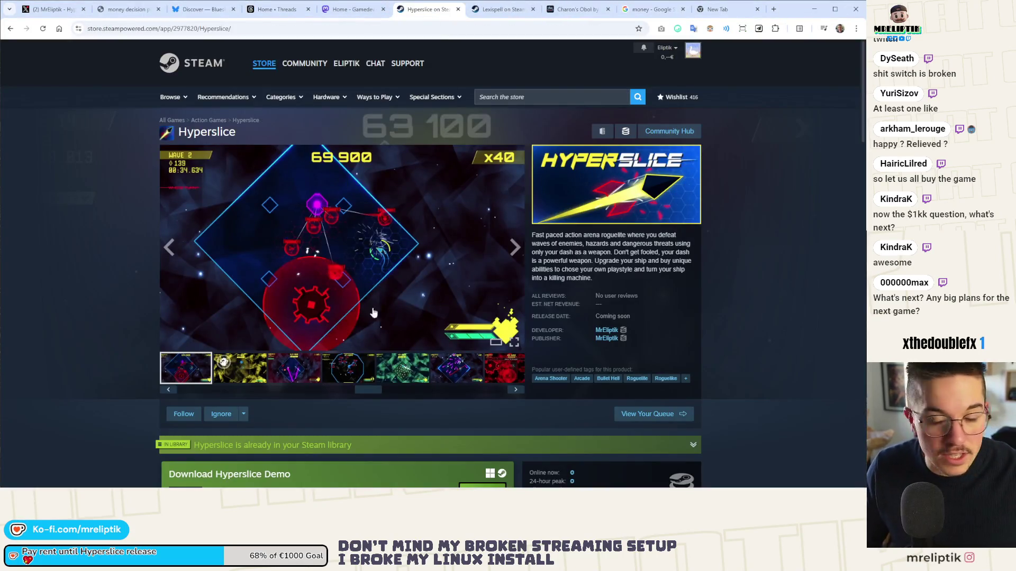
left_click(511, 6)
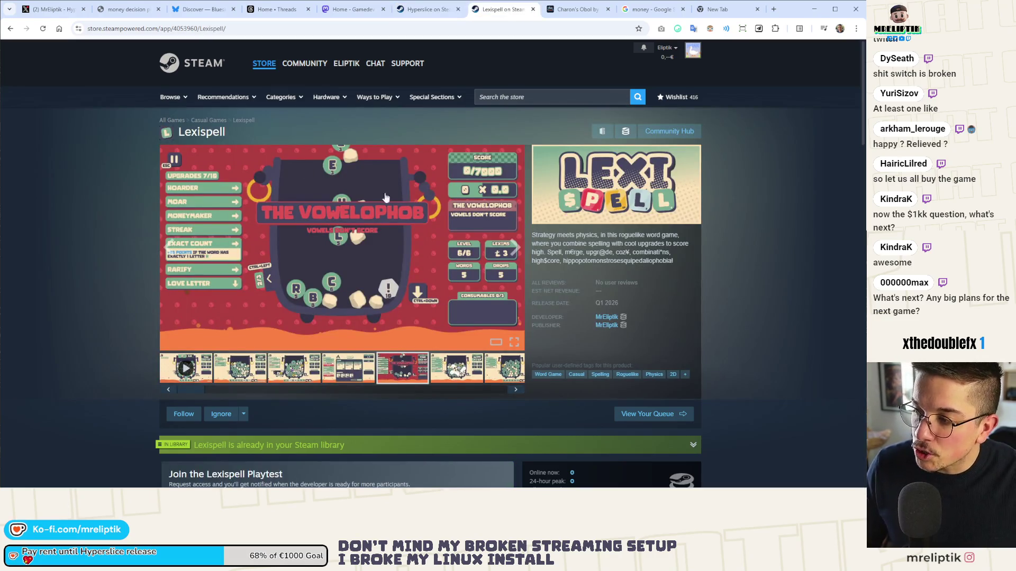
left_click(185, 368)
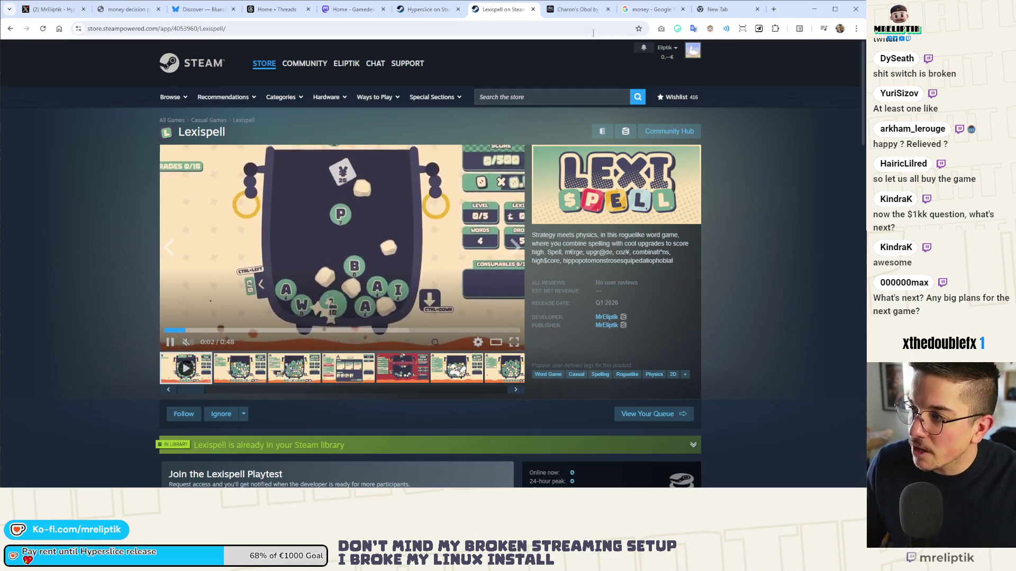
left_click(577, 10)
scroll(417, 251, "down", 8)
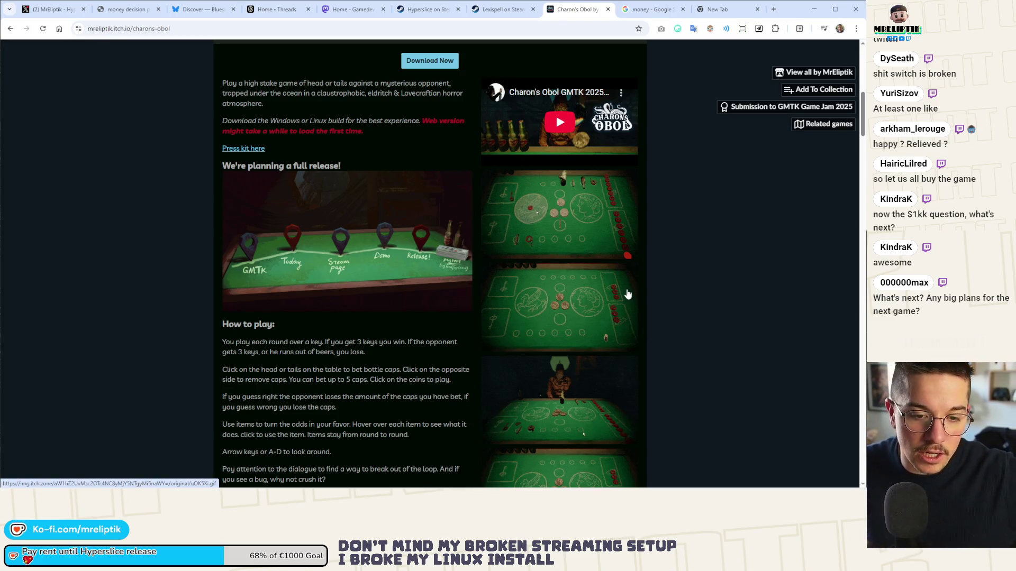
scroll(556, 316, "down", 2)
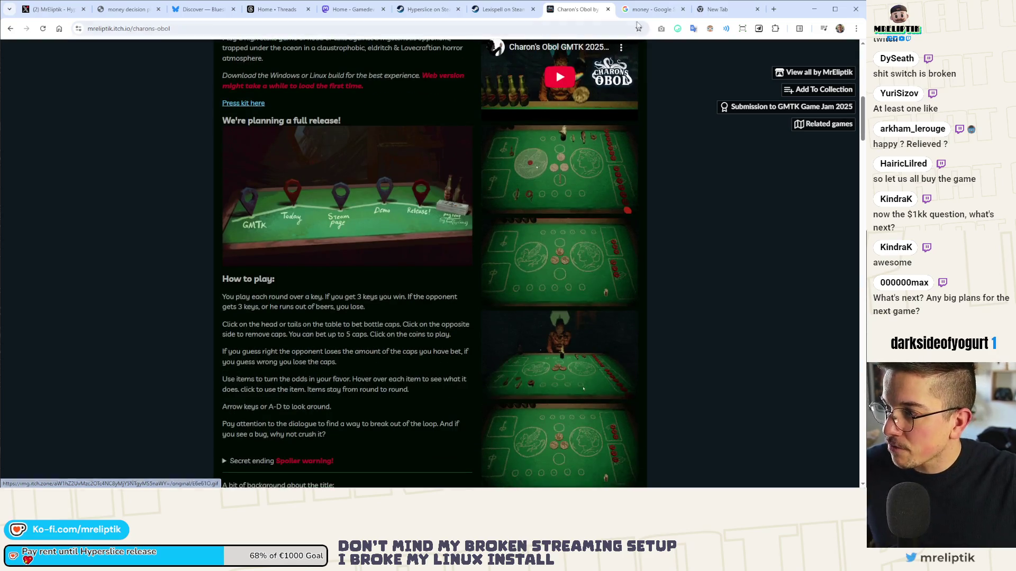
left_click(641, 11)
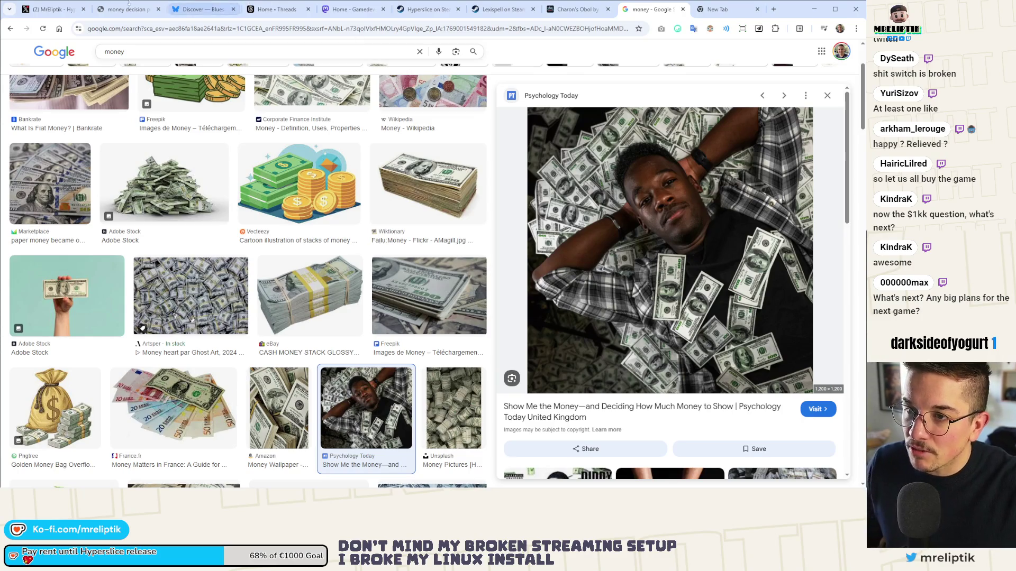
- Move the money photo tab beside the search results, close the search and blank tabs, and return to the X draft
left_click_drag(130, 9, 561, 7)
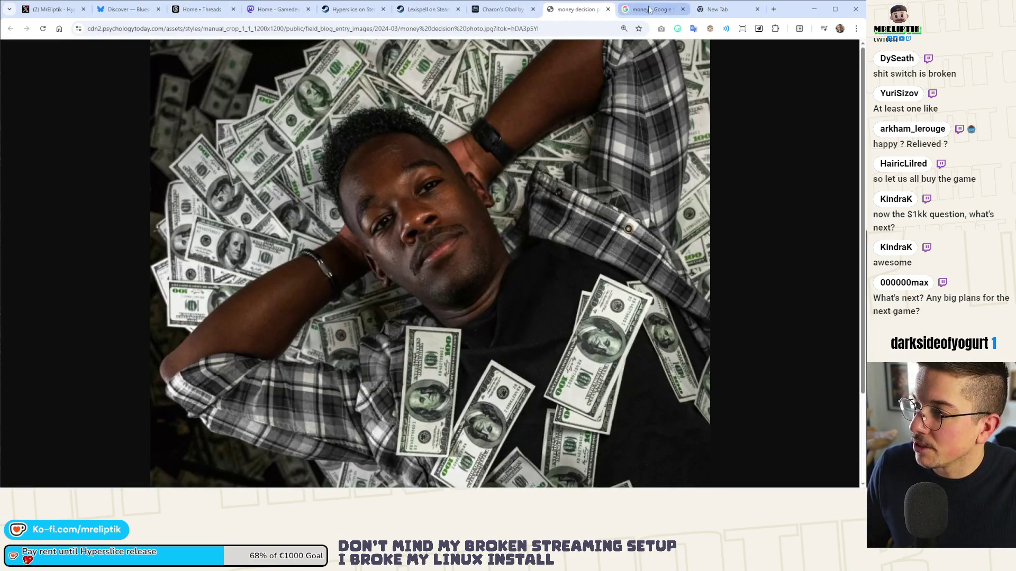
left_click(682, 9)
left_click(683, 9)
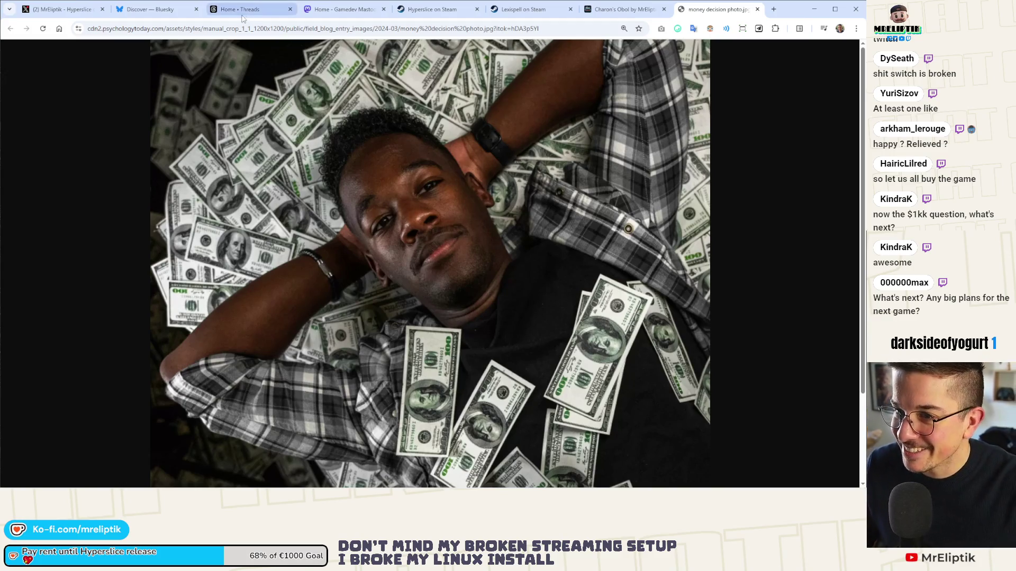
left_click(63, 9)
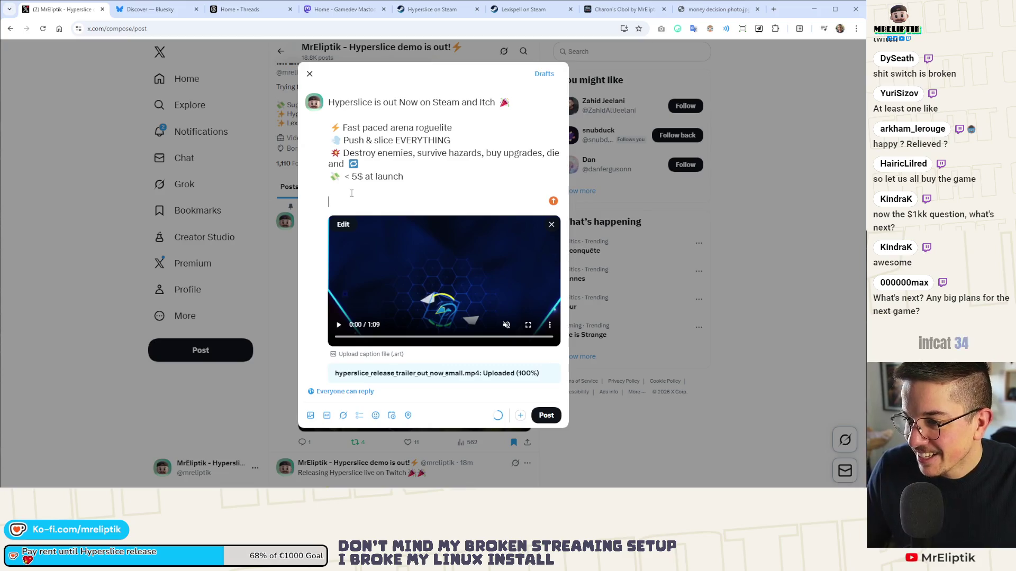
- Remove the stray 'RT,' text and end the X draft with 'I hope you'll enjoy 🥰'
left_click(354, 198)
type("RT")
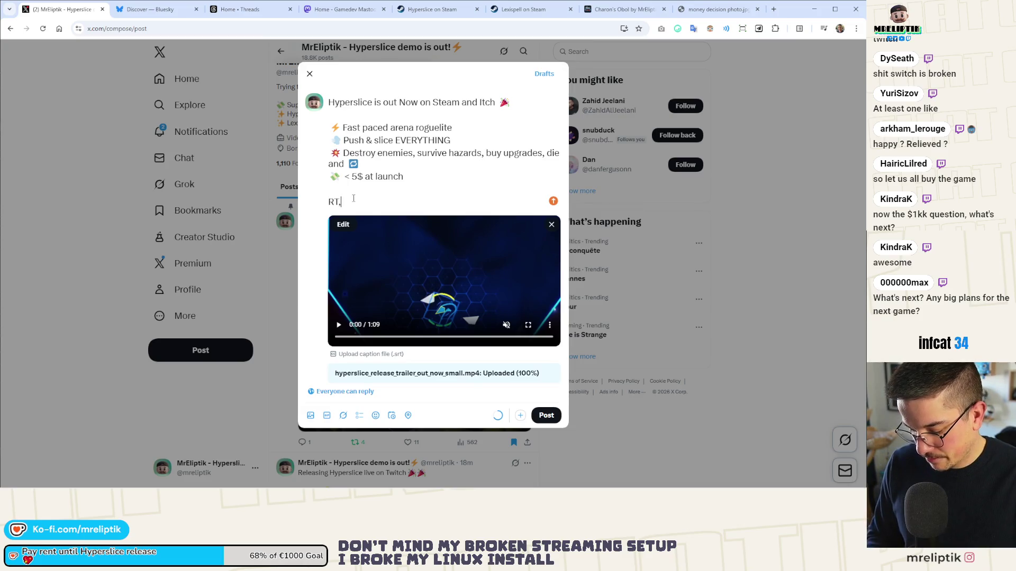
key("BackSpace")
key("BackSpace")
key("BackSpace")
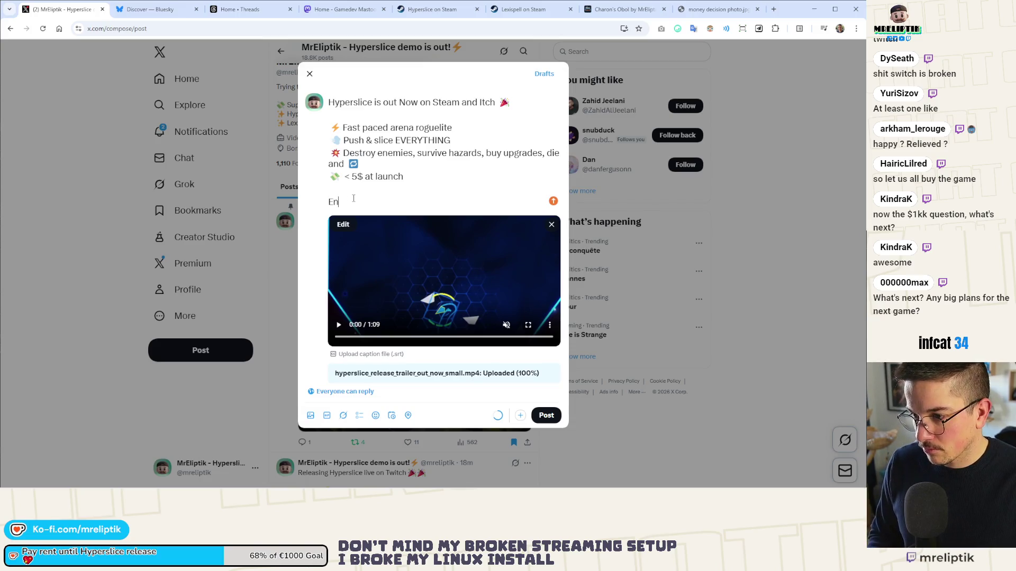
type("l enjoy")
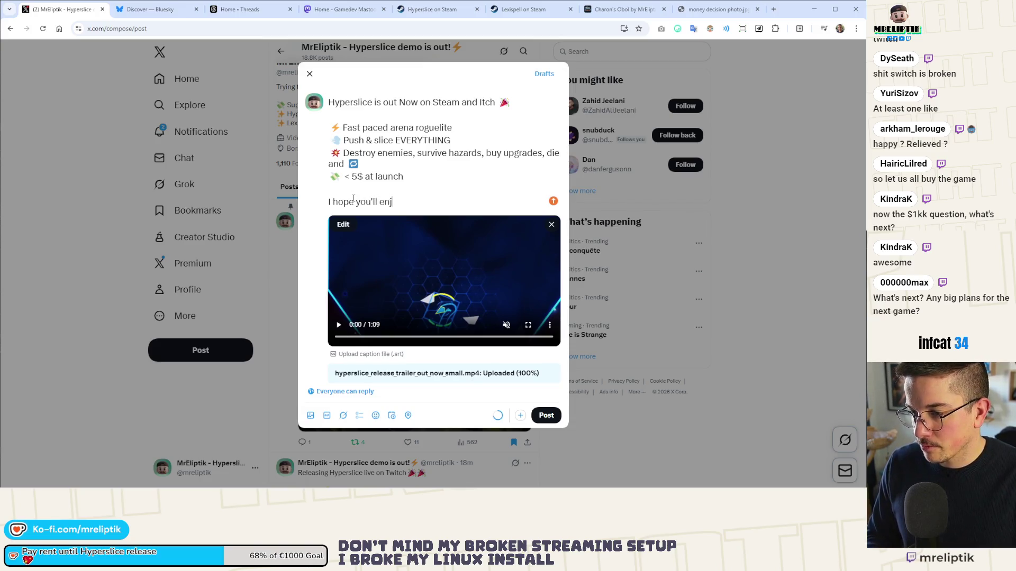
key("super+period")
key("Right")
key("Right")
key("Right")
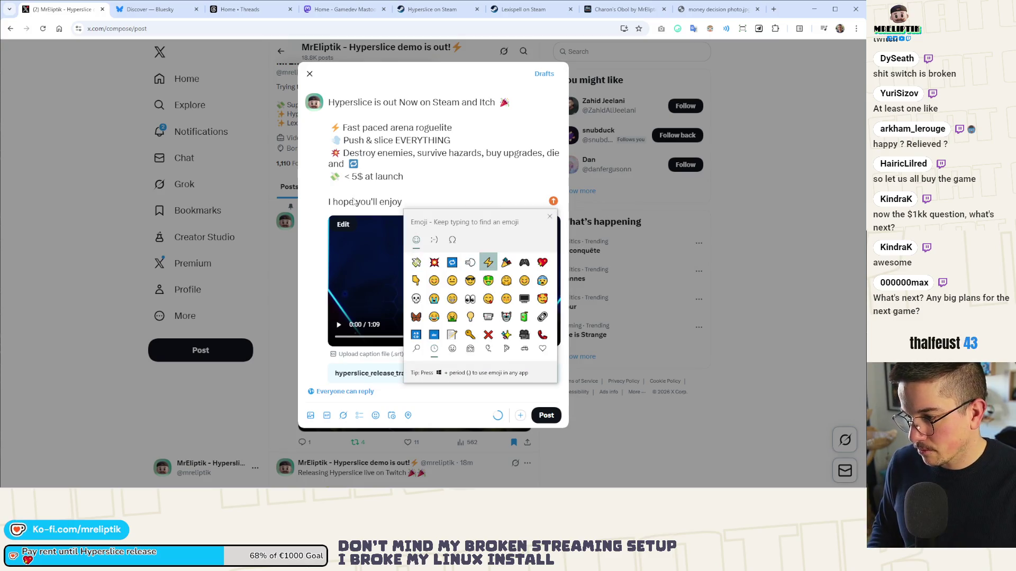
key("Down")
key("Right")
key("Right")
key("Right")
key("Down")
key("Return")
key("Escape")
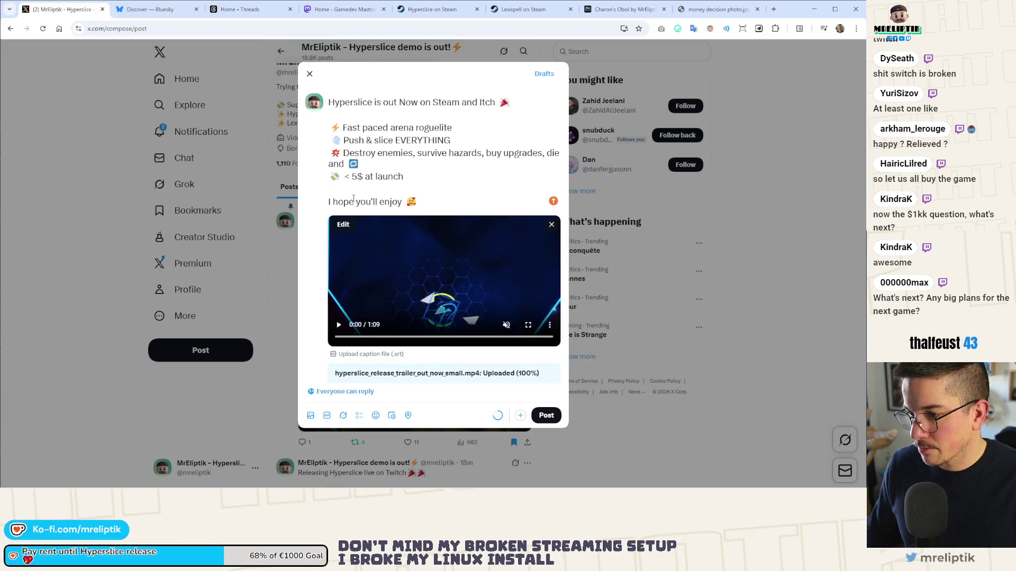
- Select the whole X post text and paste it into the Bluesky composer
mouse_move(451, 196)
left_mouse_down()
mouse_move(315, 126)
mouse_move(329, 108)
left_mouse_up()
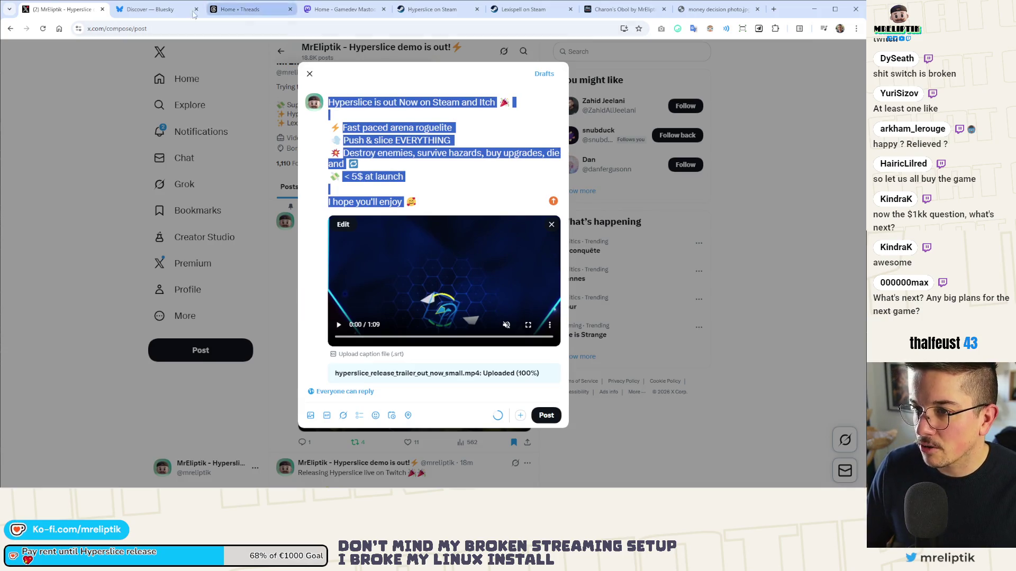
key("ctrl+Tab")
key("ctrl+v")
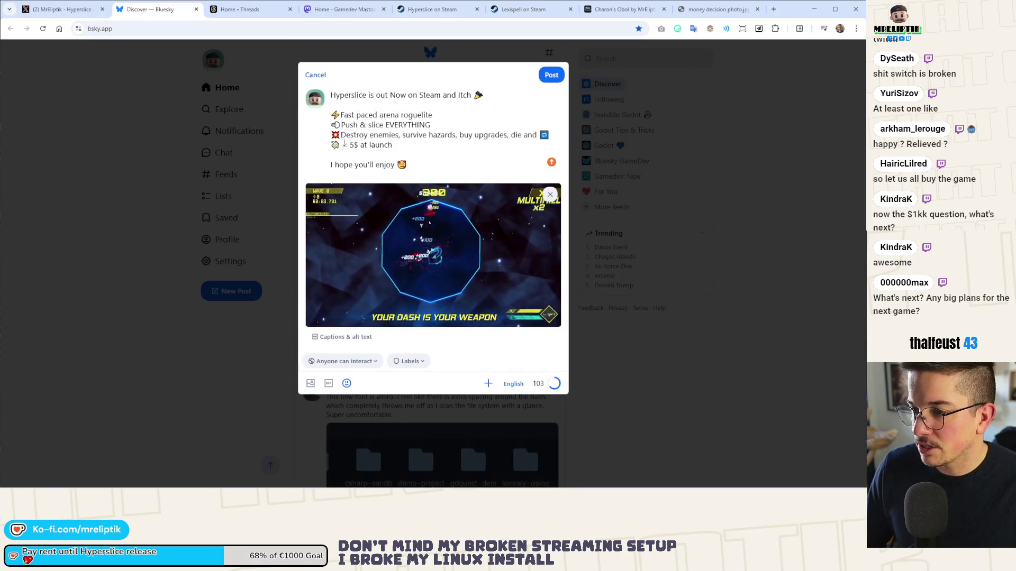
- Paste the announcement text into the Threads and Mastodon composers
key("ctrl+Tab")
key("ctrl+v")
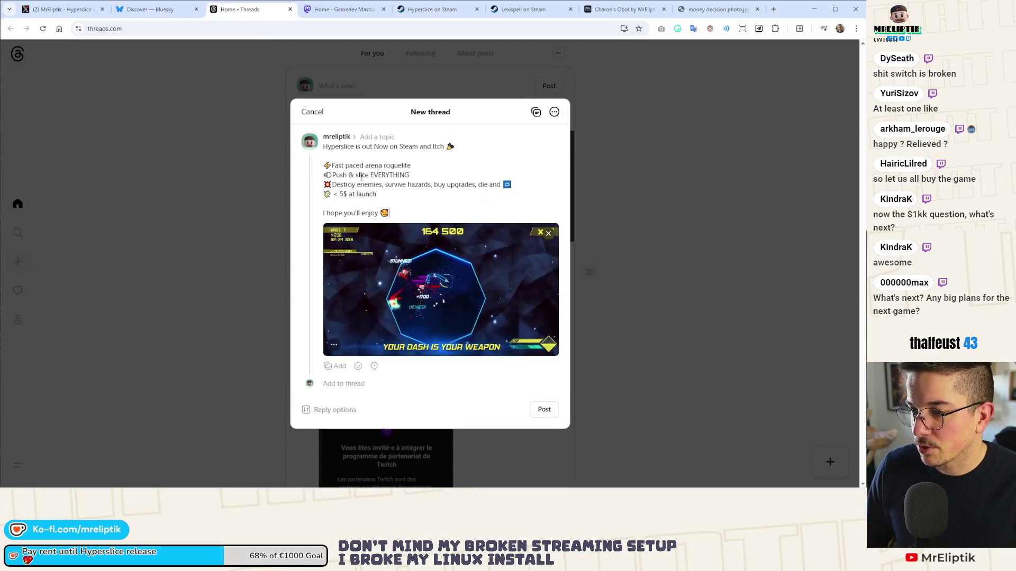
key("ctrl+Tab")
left_click(235, 173)
key("ctrl+v")
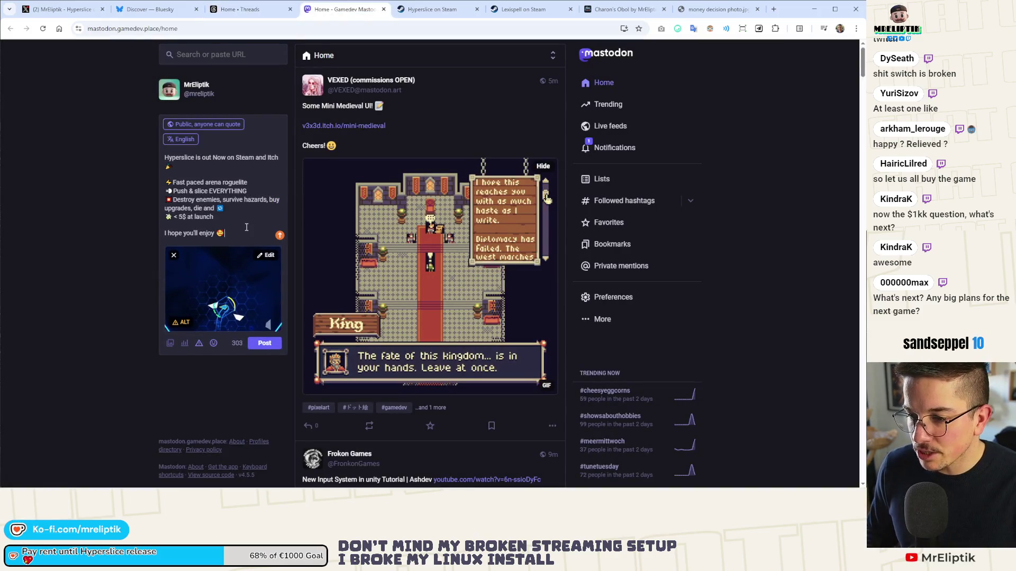
- Add the #indiedev and #indiegame hashtags below the Mastodon text
key("Return")
key("Return")
type("#indie")
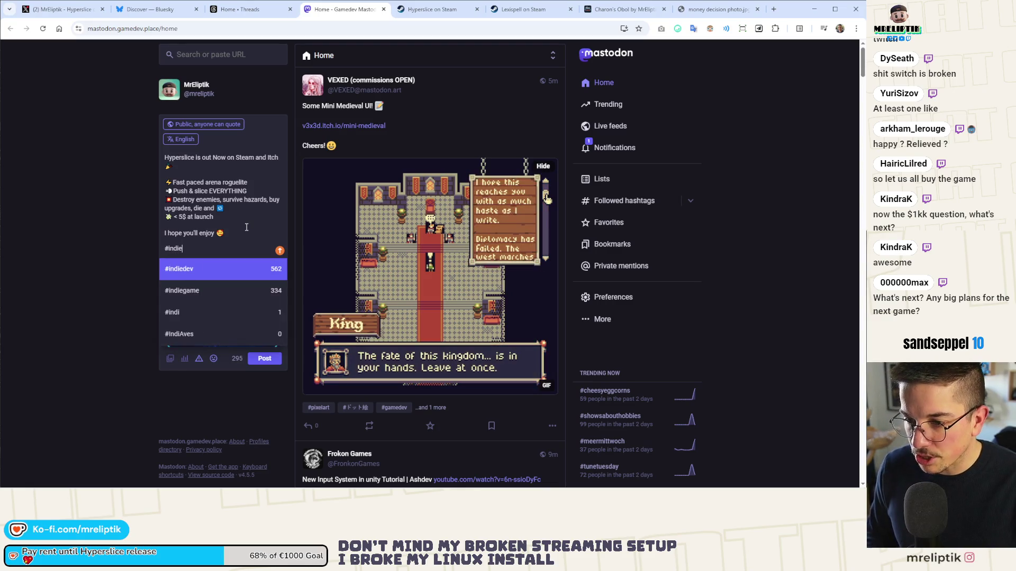
key("Return")
type("#indie")
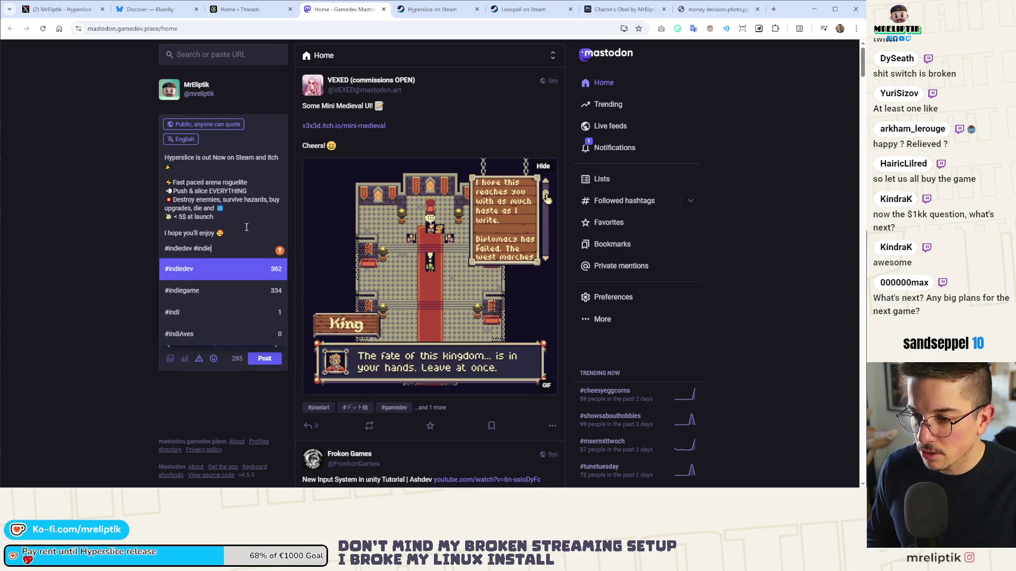
key("Down")
key("Return")
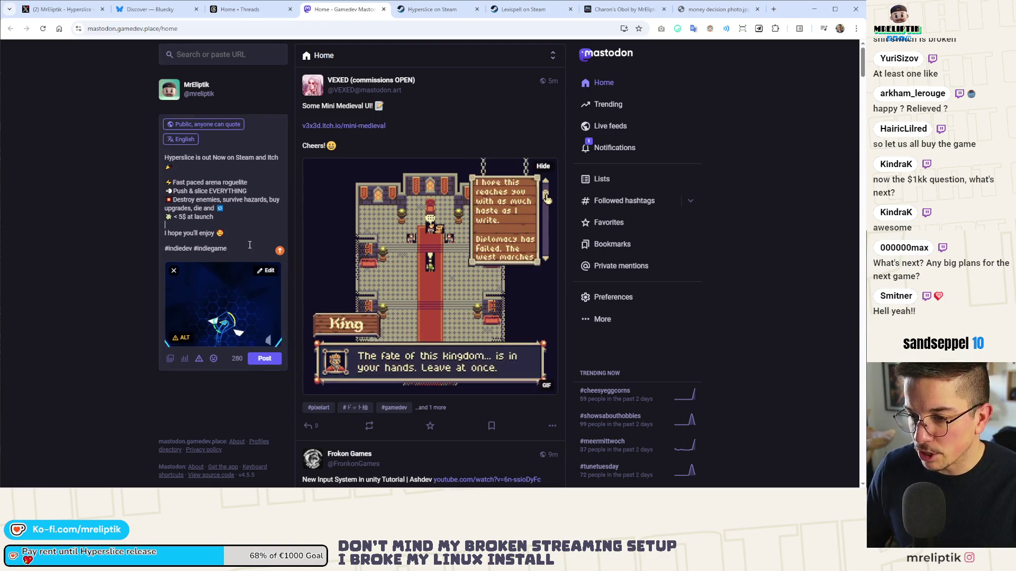
left_click(251, 235)
key("Return")
type("https://s.team/a/2977820")
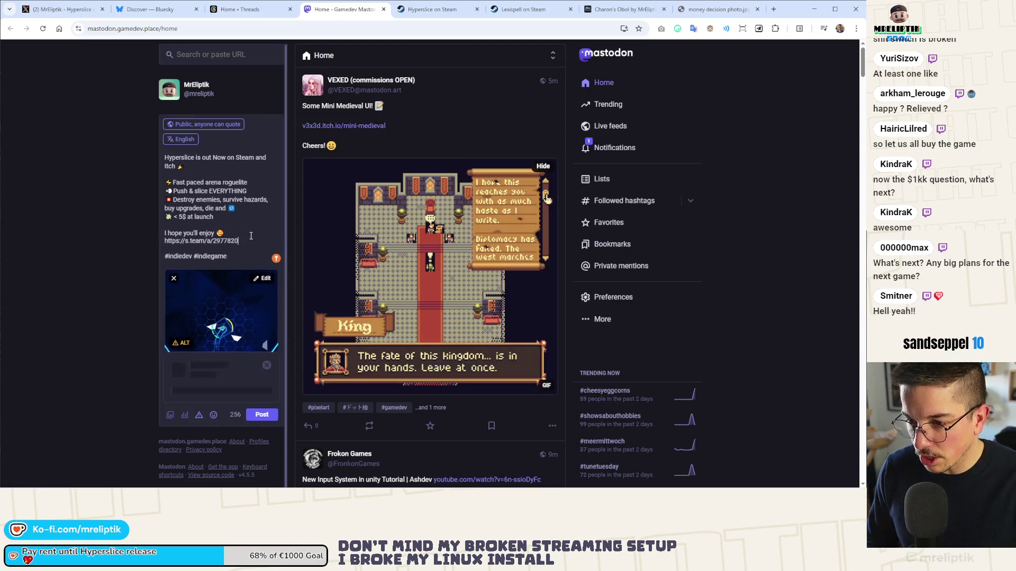
left_click_drag(239, 242, 161, 241)
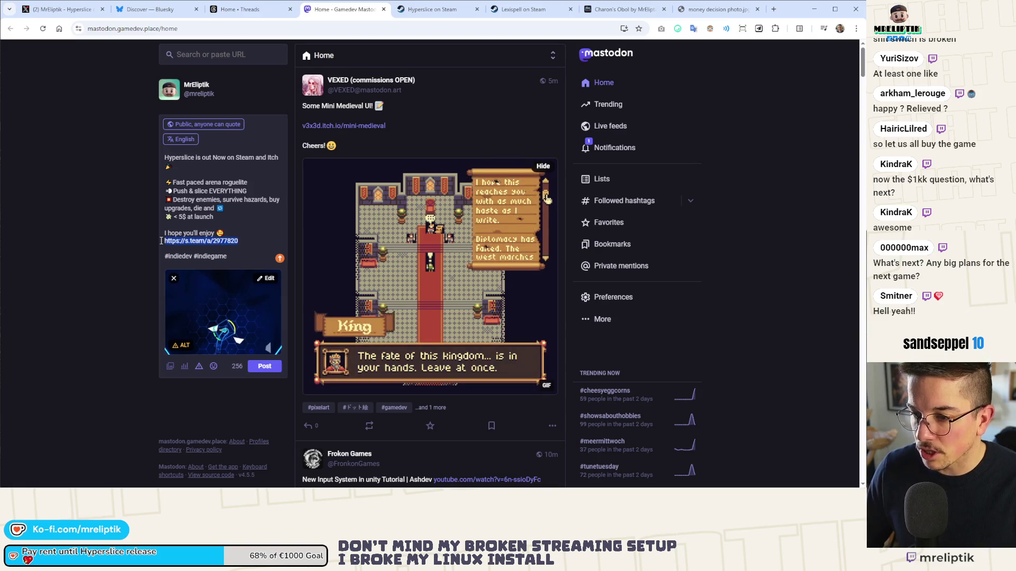
left_click(84, 4)
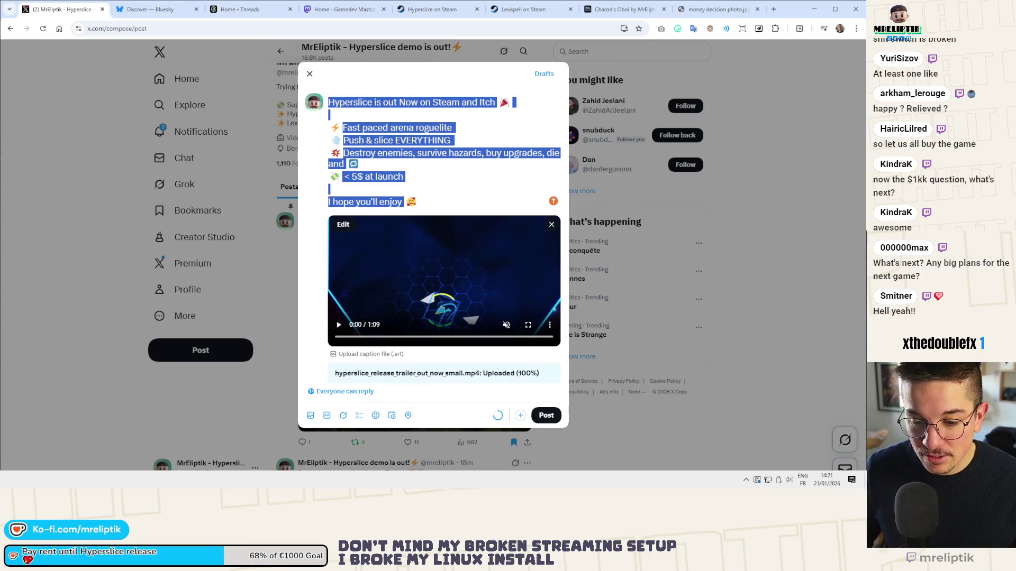
- Leave the X drafts for the Steamworks Hyperslice App Admin window
key("alt+Tab")
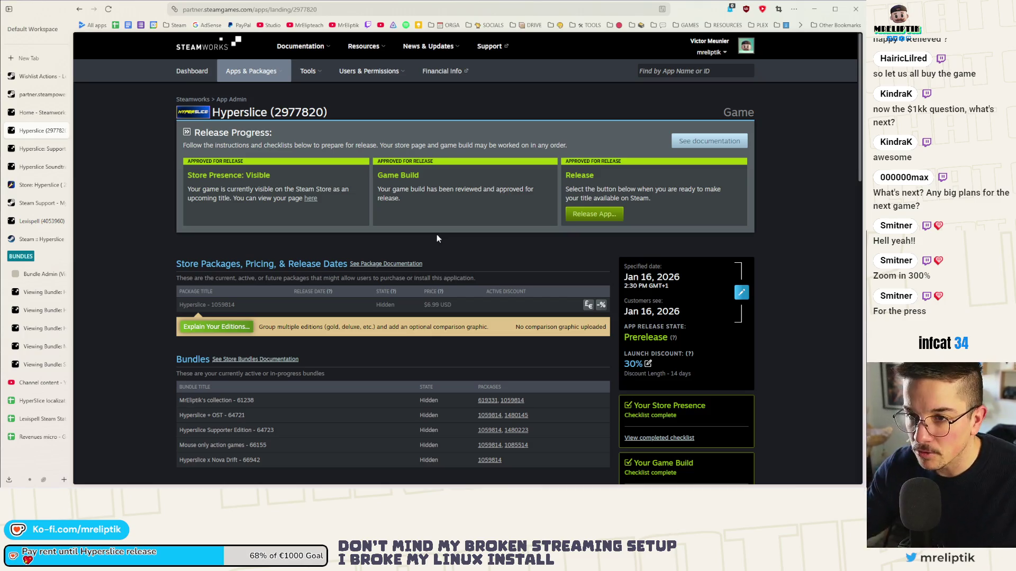
- Hide the browser's vertical tab sidebar to widen the Hyperslice release page
left_click(8, 9)
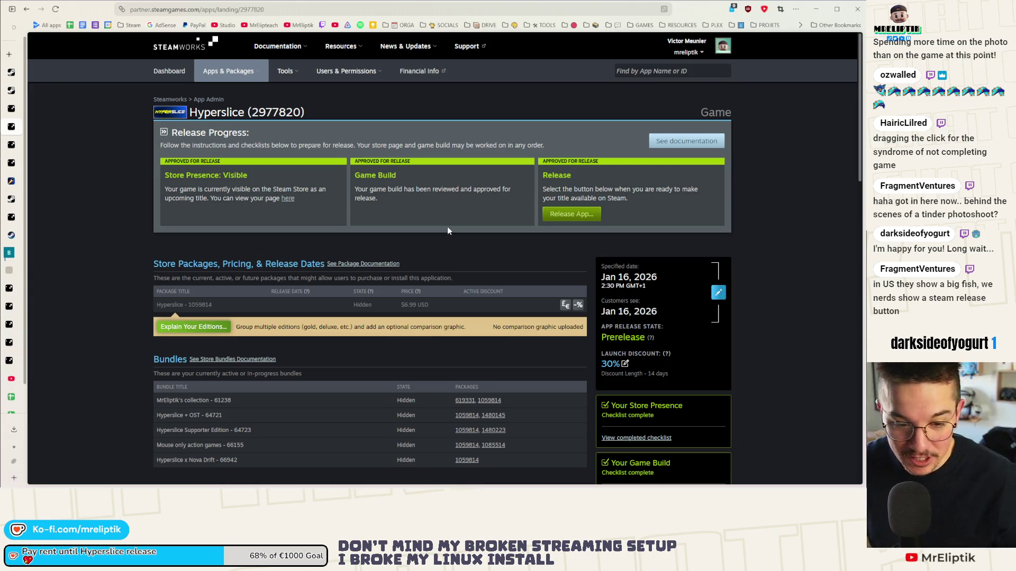
- Open Hyperslice's Release App panel and review its launch actions, including the 30% discount
mouse_move(307, 488)
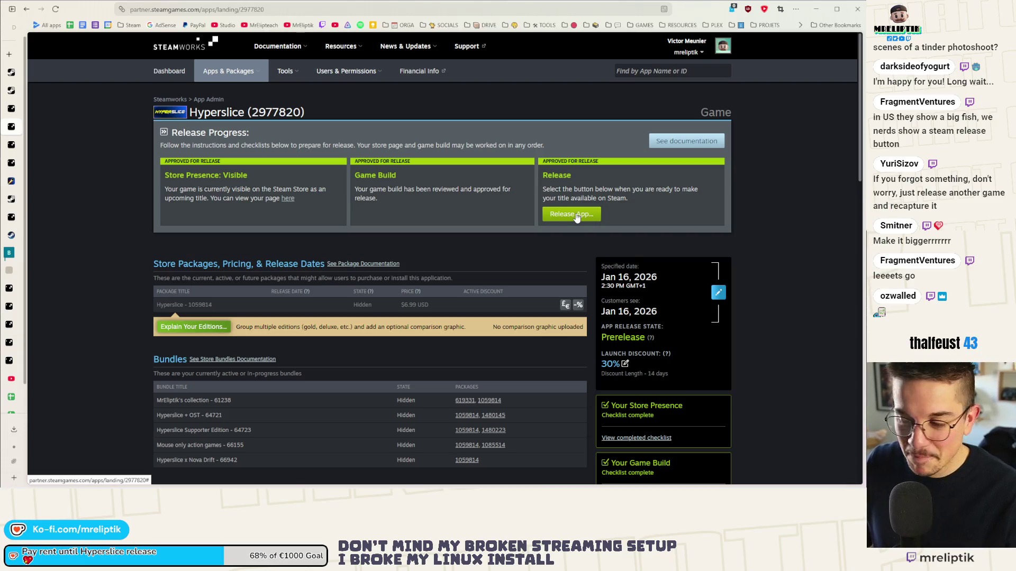
left_click(571, 214)
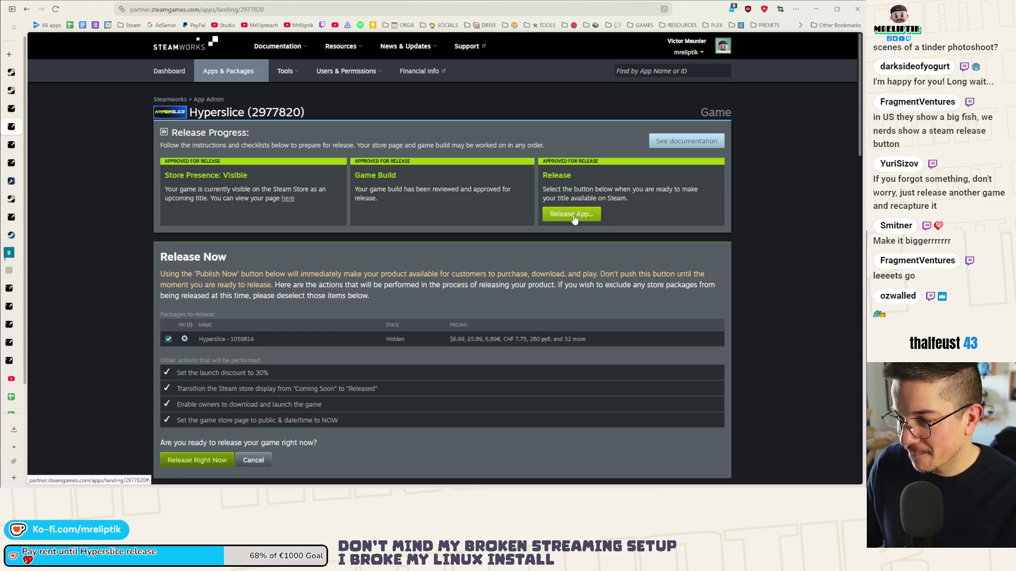
scroll(575, 220, "down", 2)
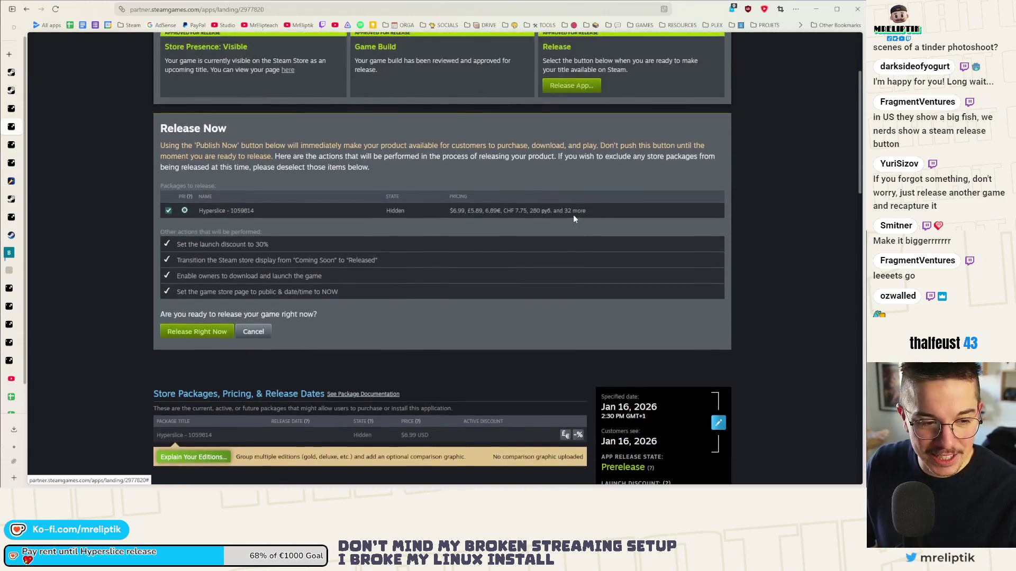
scroll(573, 215, "up", 2)
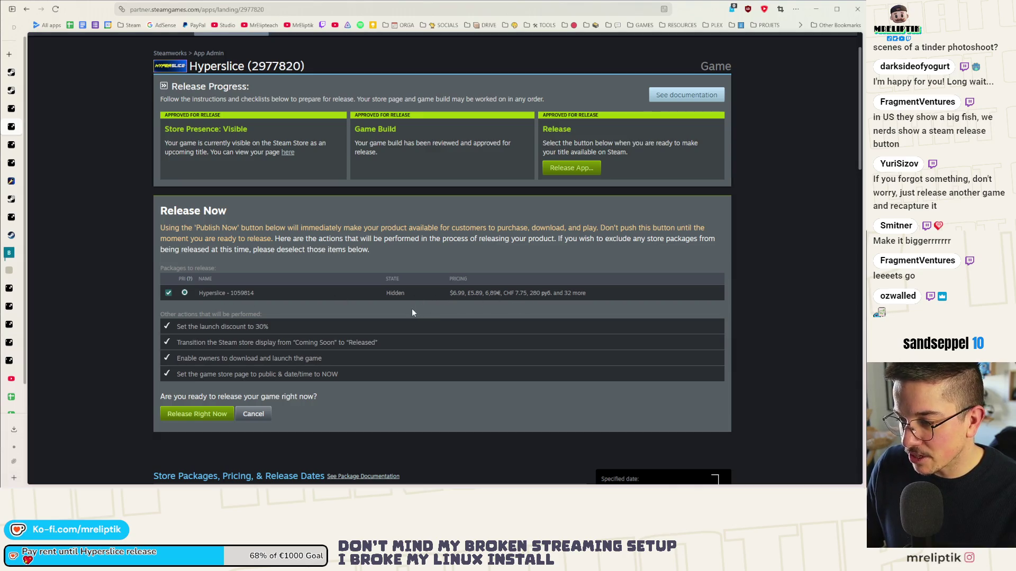
scroll(381, 314, "down", 2)
scroll(215, 350, "up", 2)
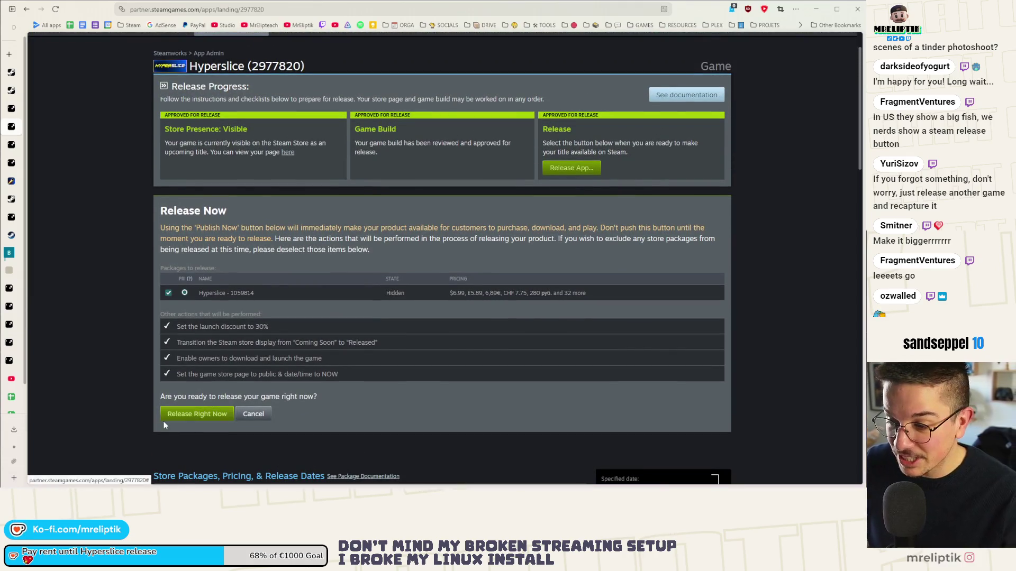
scroll(207, 421, "down", 3)
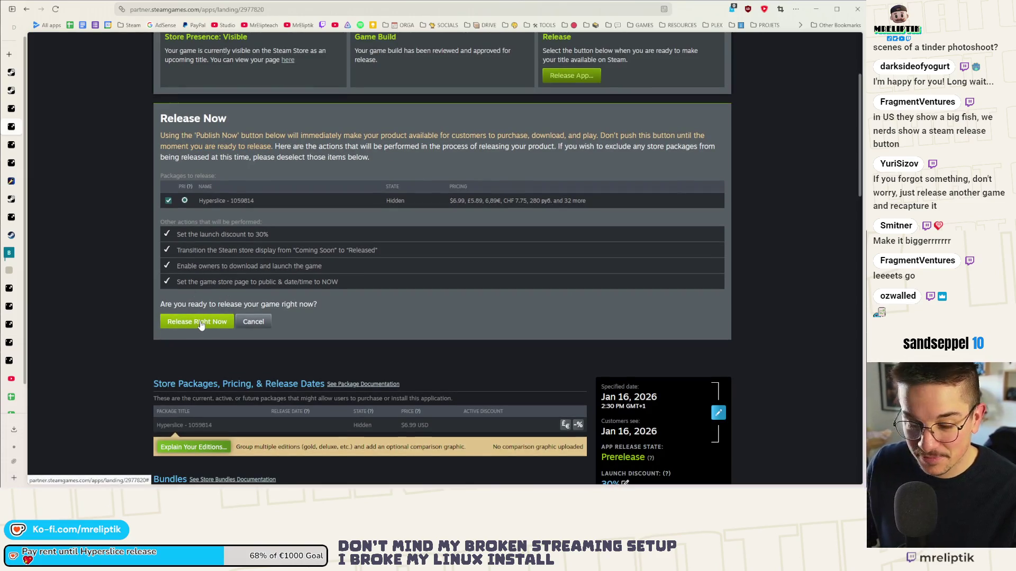
- Choose Release Now and enter the confirmation phrase 'Release my app'
left_click(201, 323)
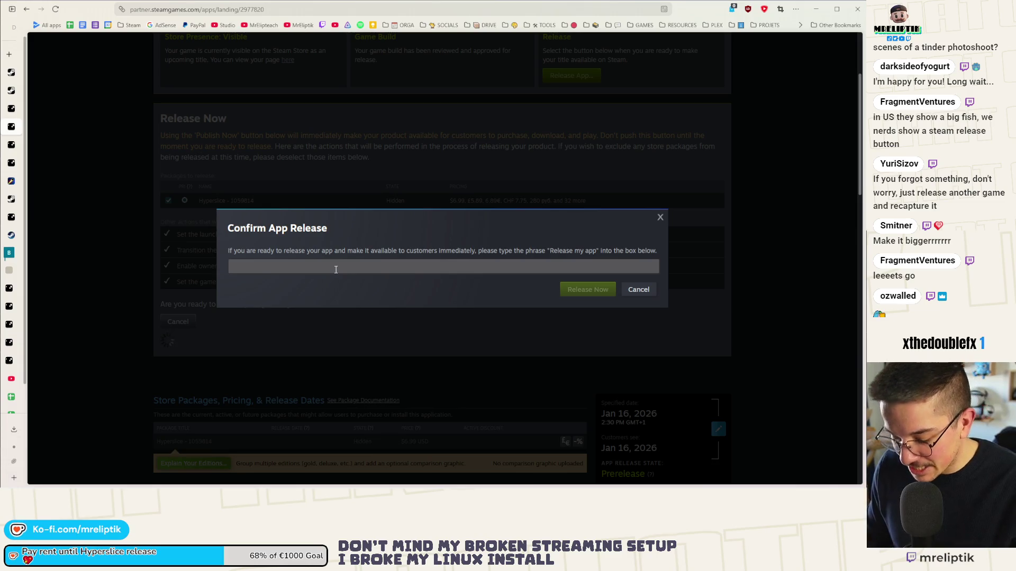
type("Release my app")
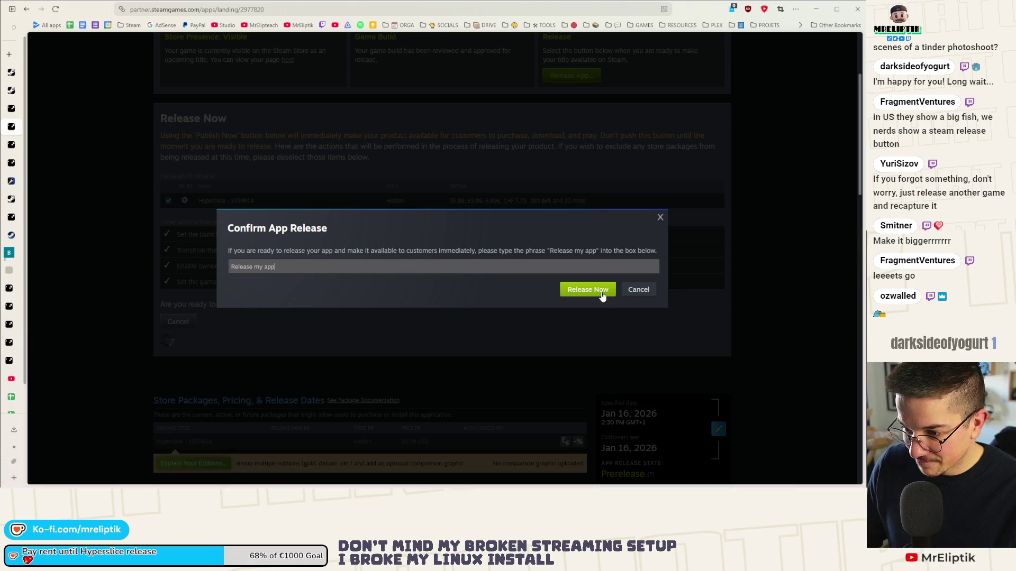
- Release Hyperslice and reload to confirm Released at $6.99 with -30% ($4.89)
left_click(602, 295)
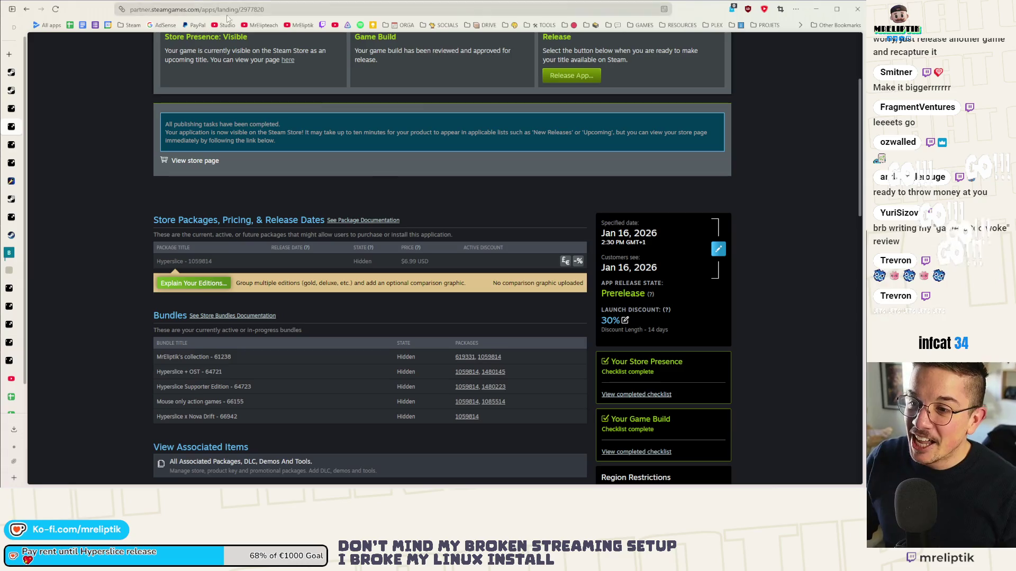
scroll(419, 227, "up", 2)
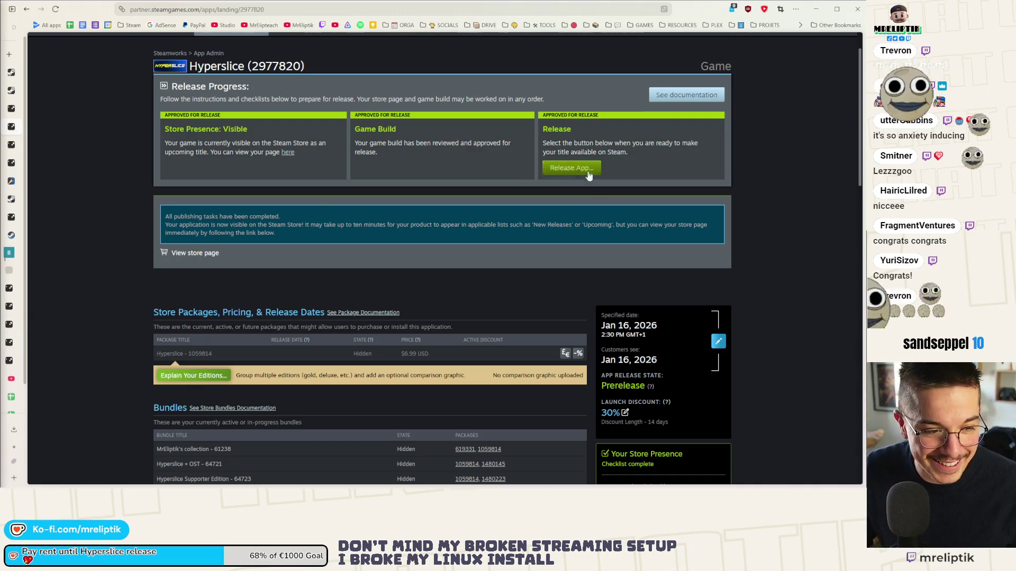
left_click(56, 11)
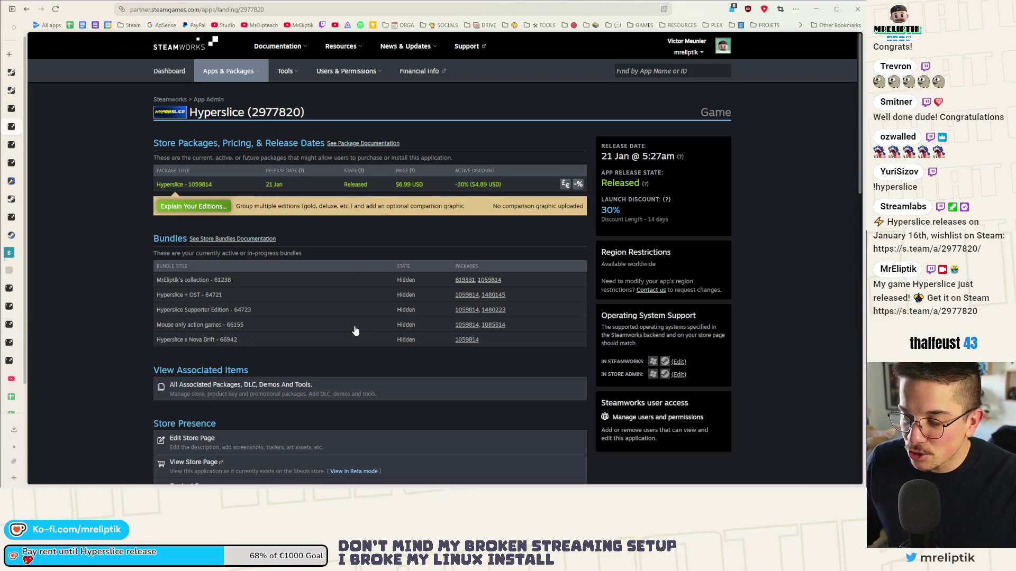
- Expand the tab sidebar and switch to the Hyperslice + OST bundle tab
left_click(12, 11)
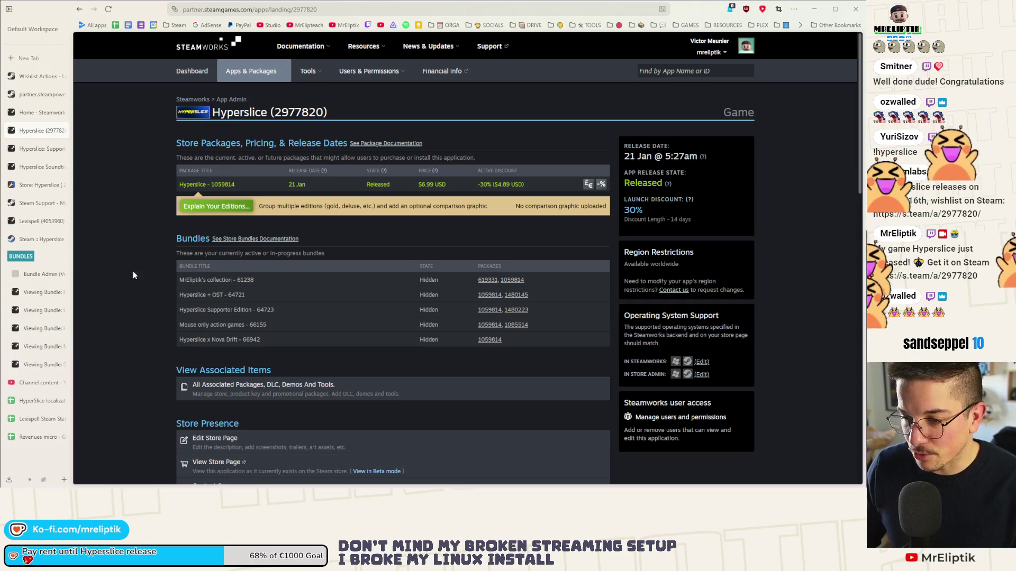
left_click(42, 292)
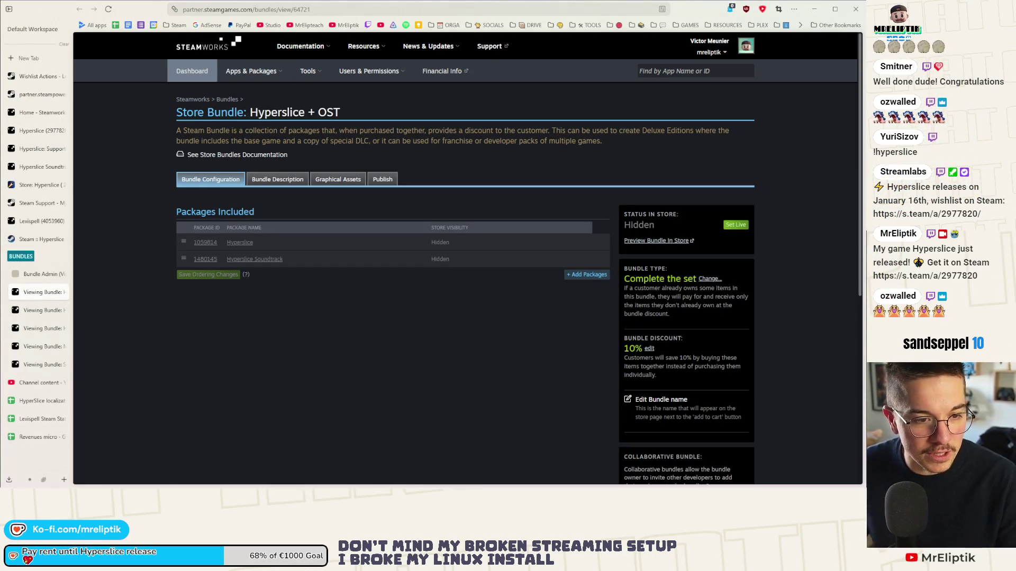
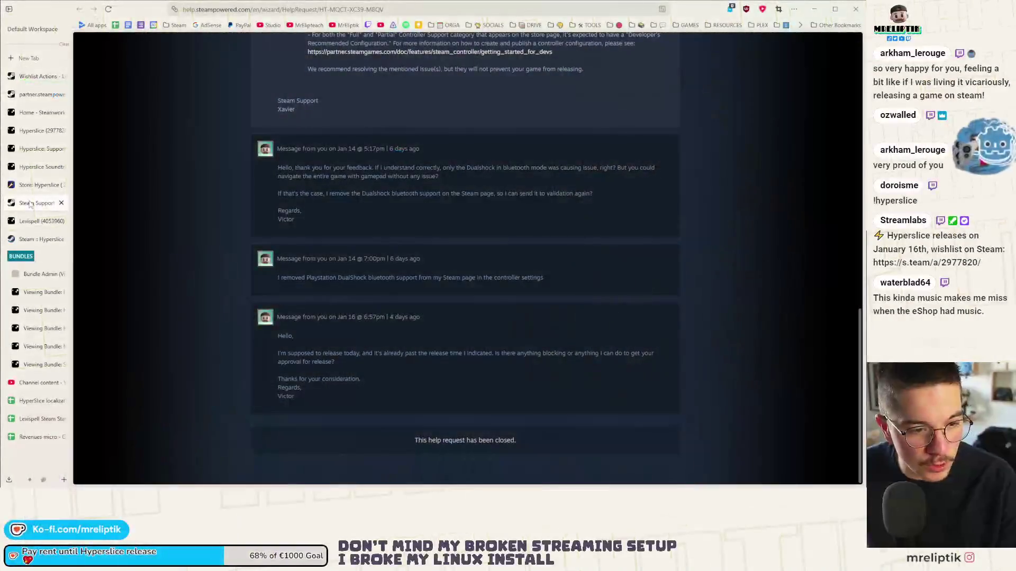
- Release the Hyperslice Supporter Pack DLC right now
left_click(29, 221)
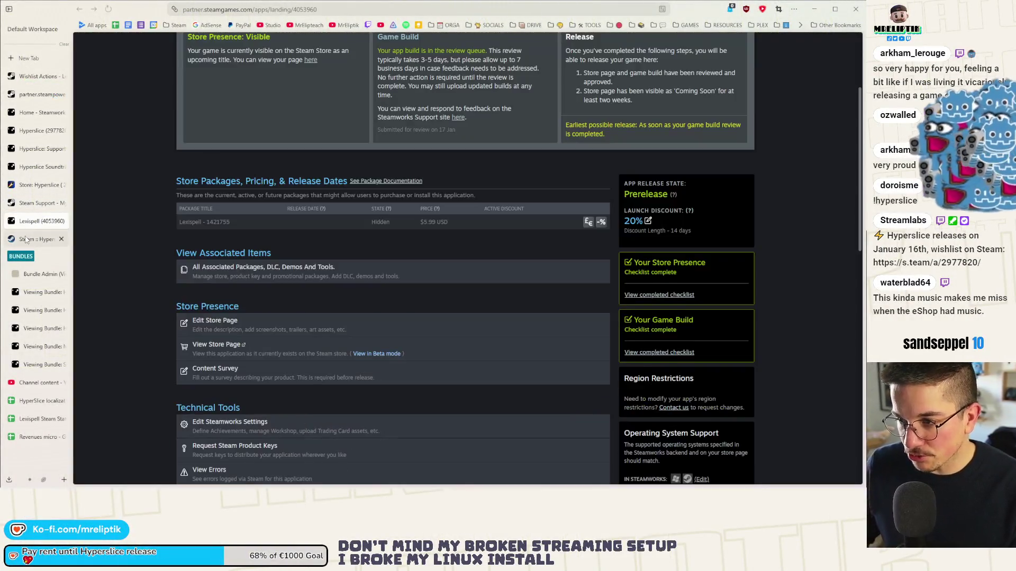
left_click(25, 240)
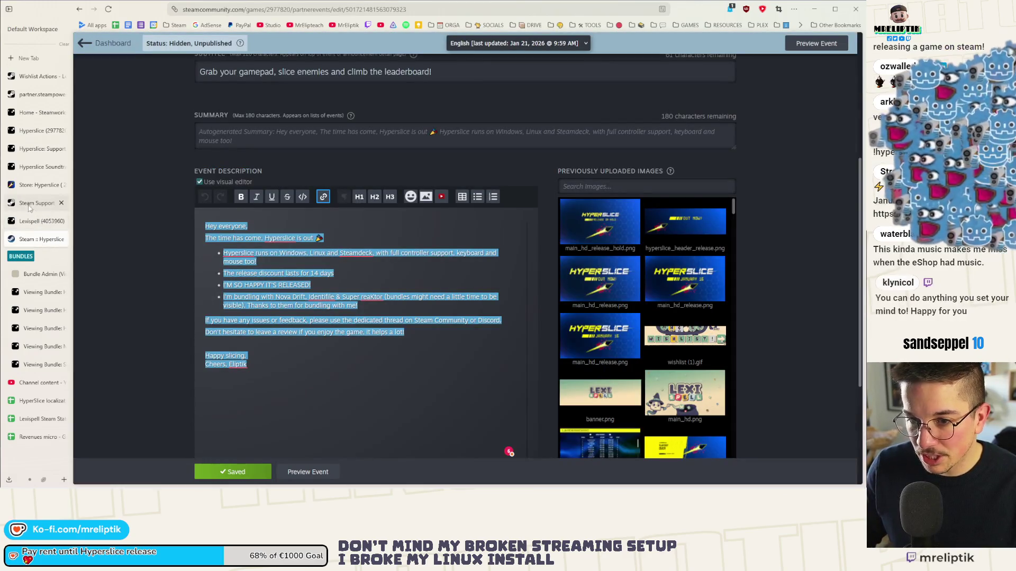
left_click(30, 205)
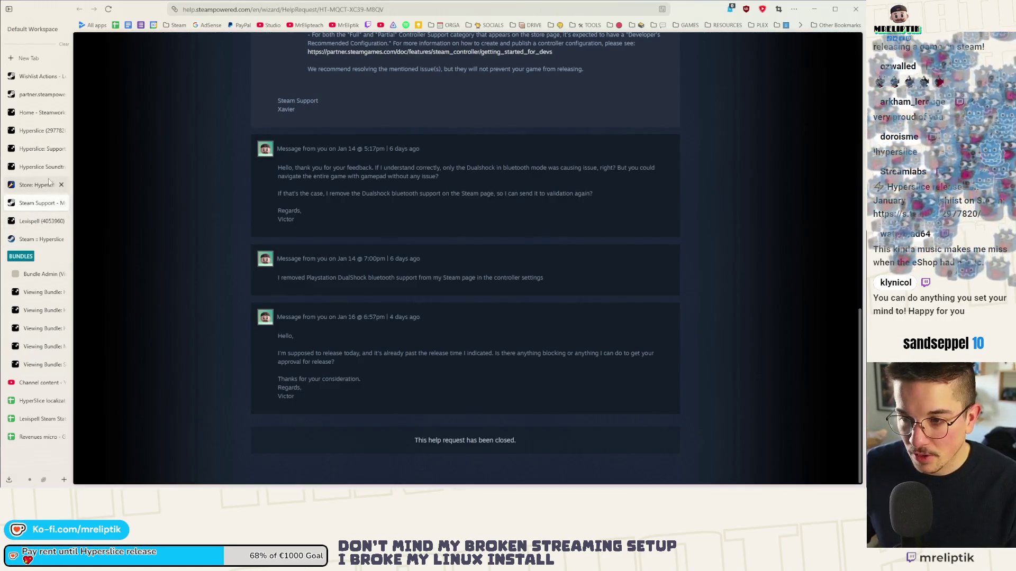
left_click(36, 168)
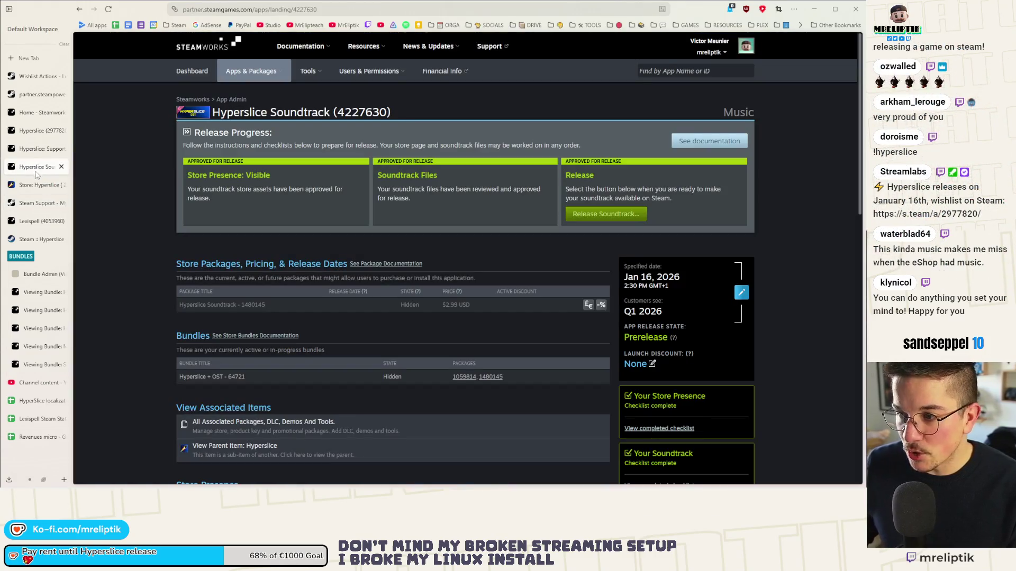
left_click(42, 149)
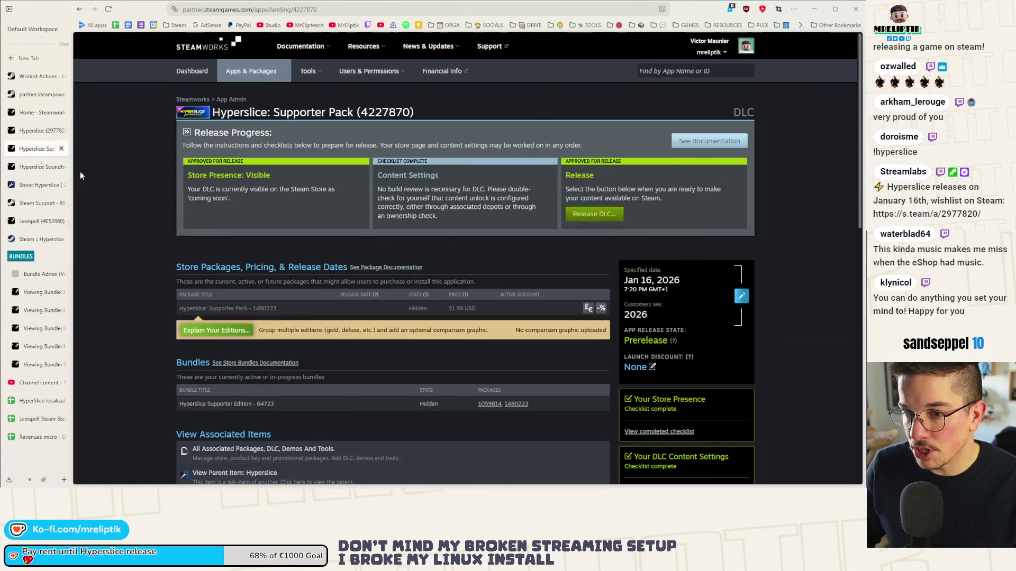
left_click(594, 214)
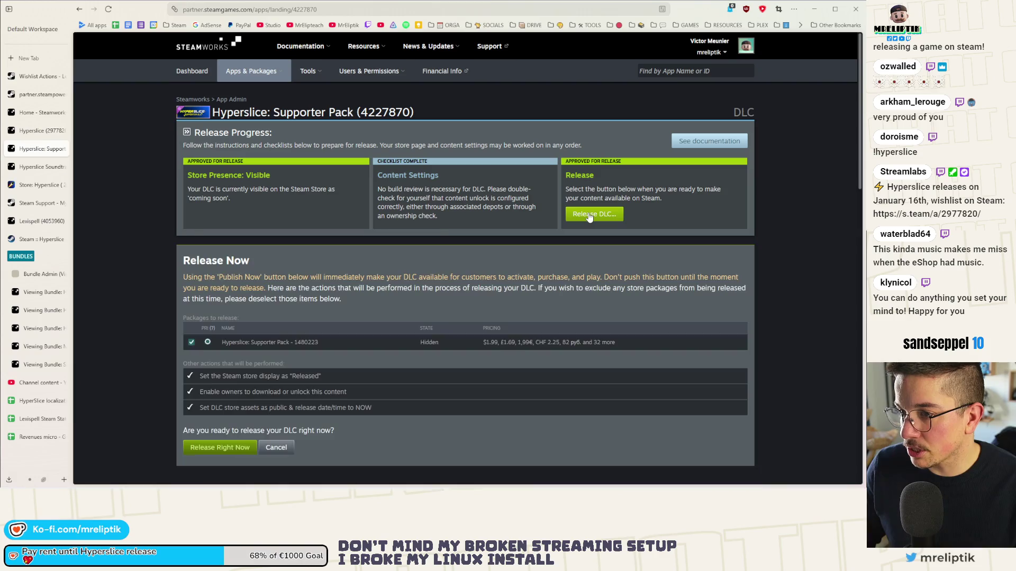
left_click(225, 447)
scroll(201, 402, "down", 2)
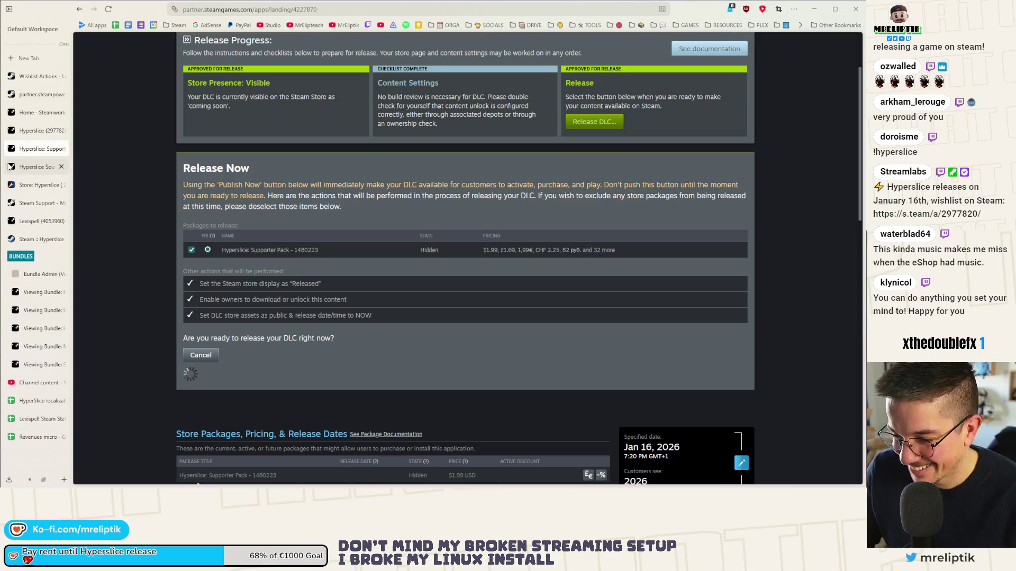
- Release the Hyperslice Soundtrack right now, confirming with 'Release my app'
left_click(38, 167)
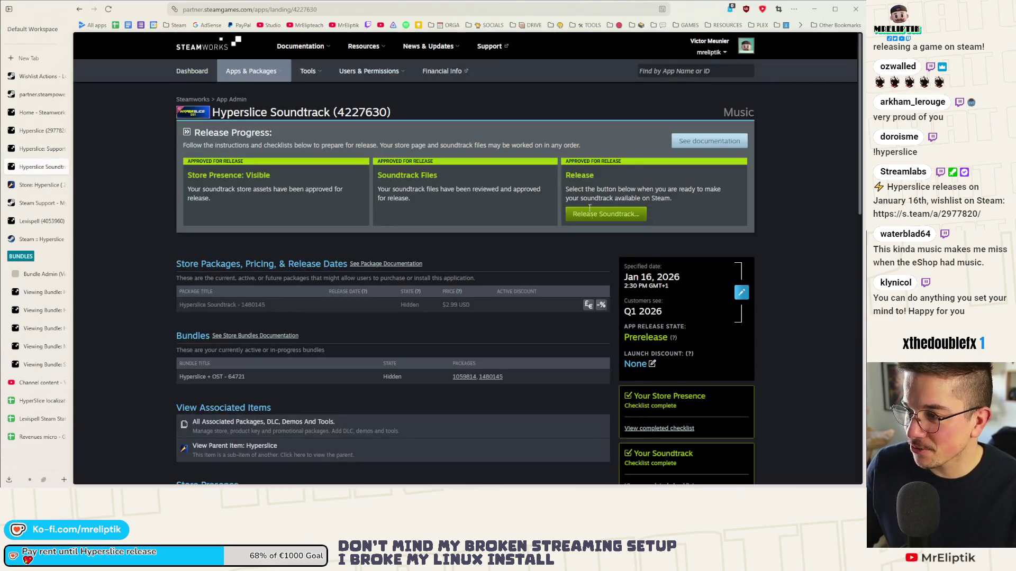
left_click(606, 213)
left_click(244, 444)
type("Release my a")
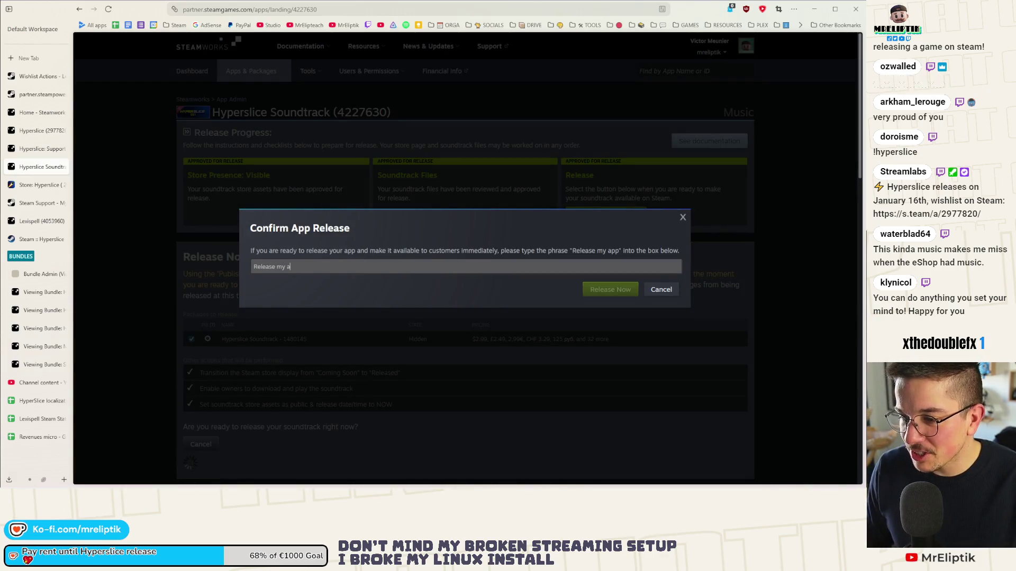
type("pp")
left_click(627, 291)
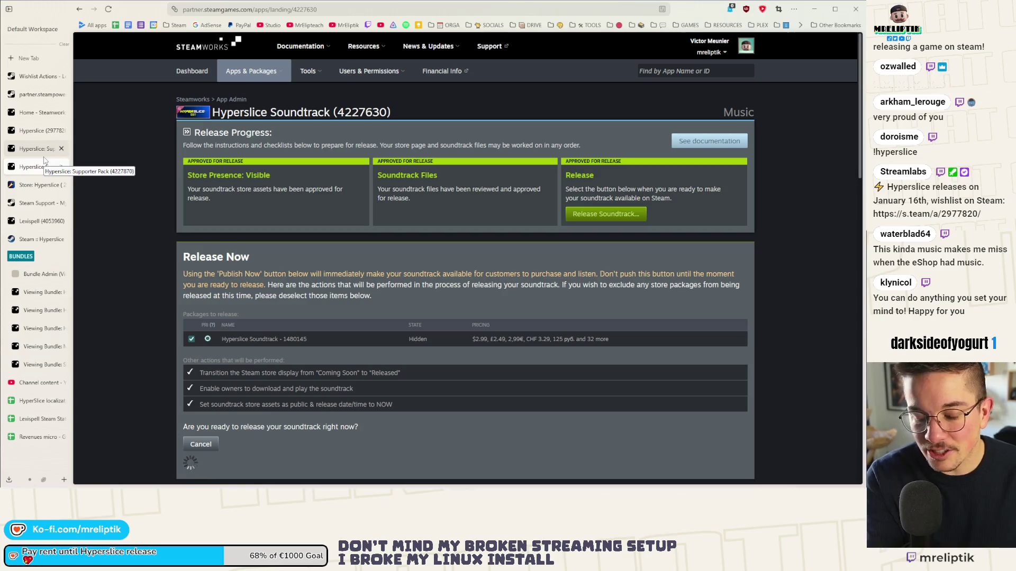
- Reload the Supporter Pack and soundtrack pages to verify their release status
left_click(40, 153)
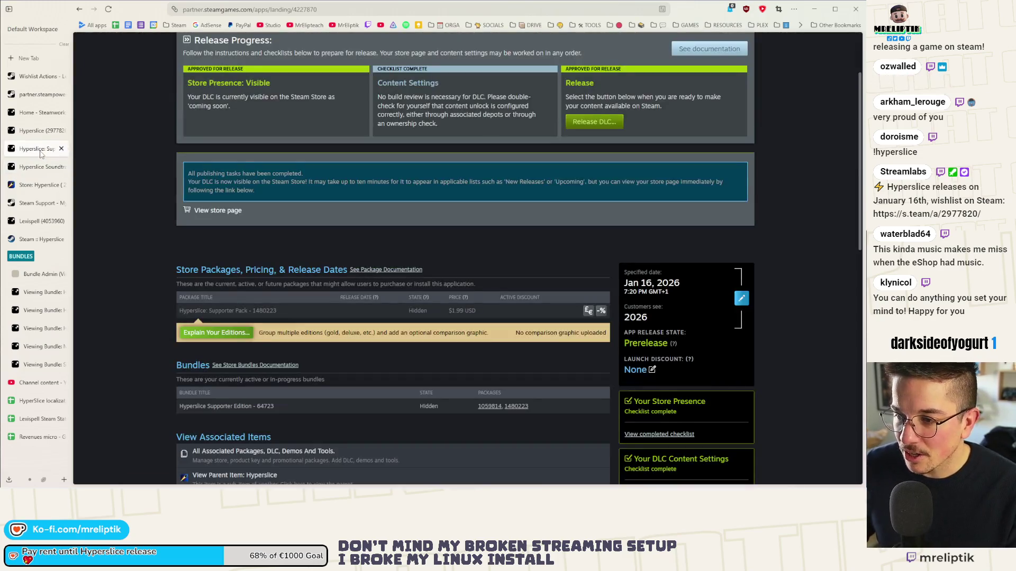
left_click(586, 123)
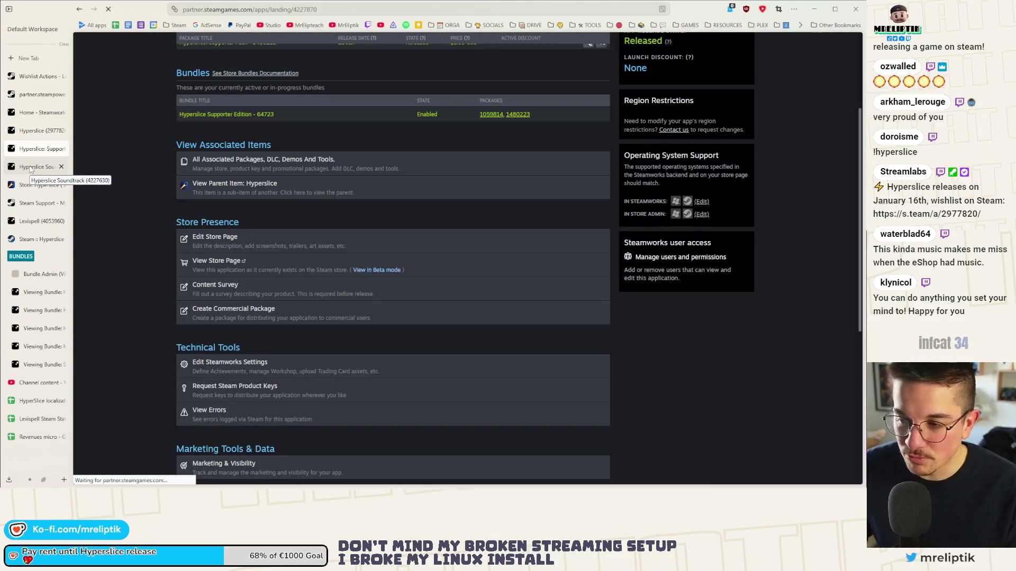
left_click(31, 167)
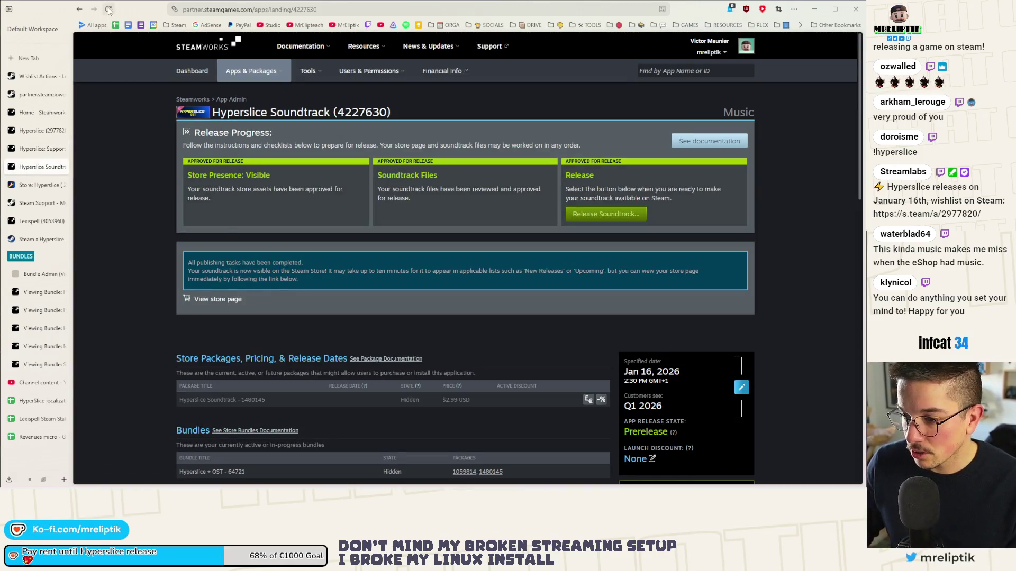
left_click(31, 130)
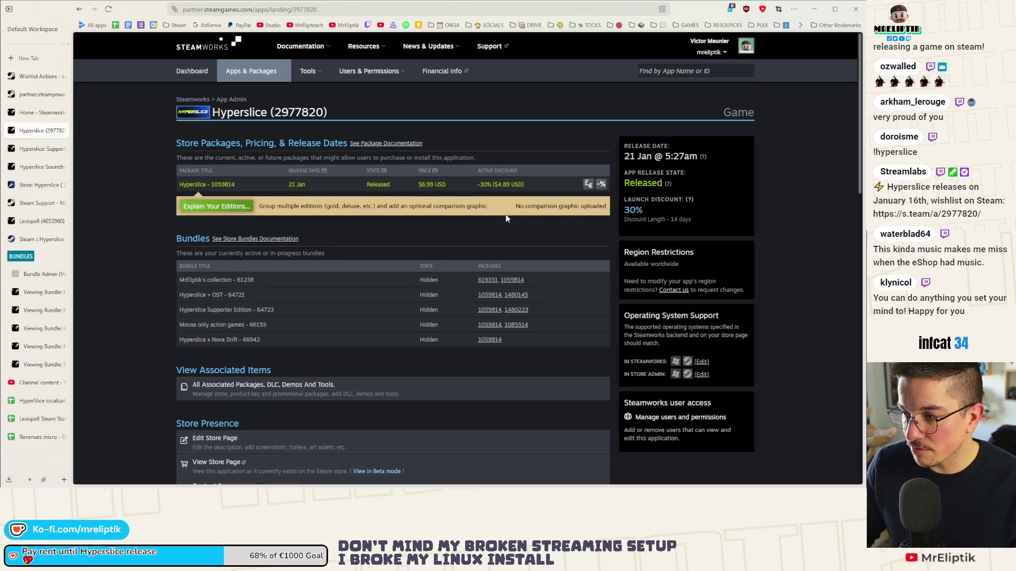
- Open Hyperslice's store page Special Settings and reload them
key("ctrl+Tab")
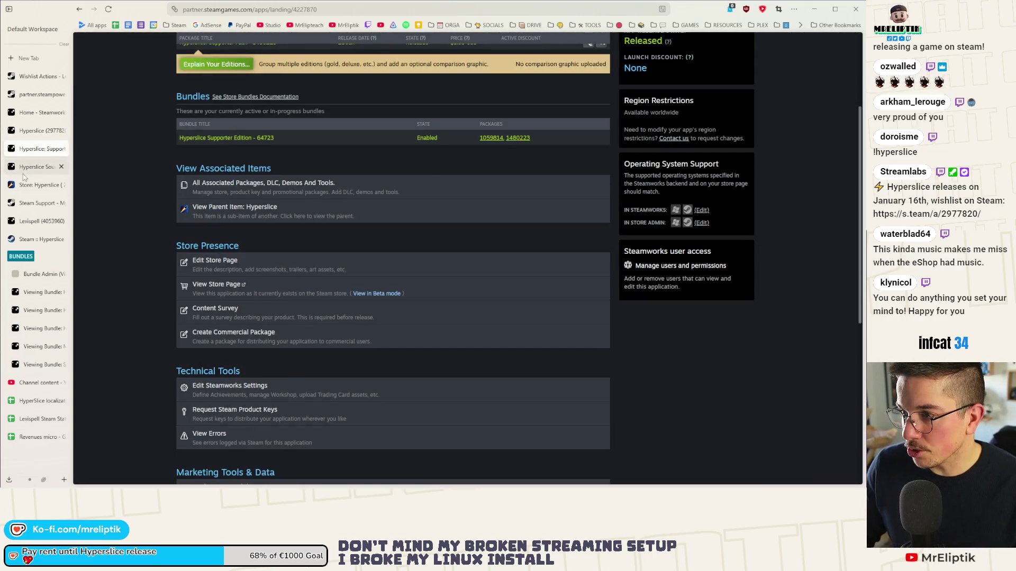
left_click(24, 173)
left_click(27, 148)
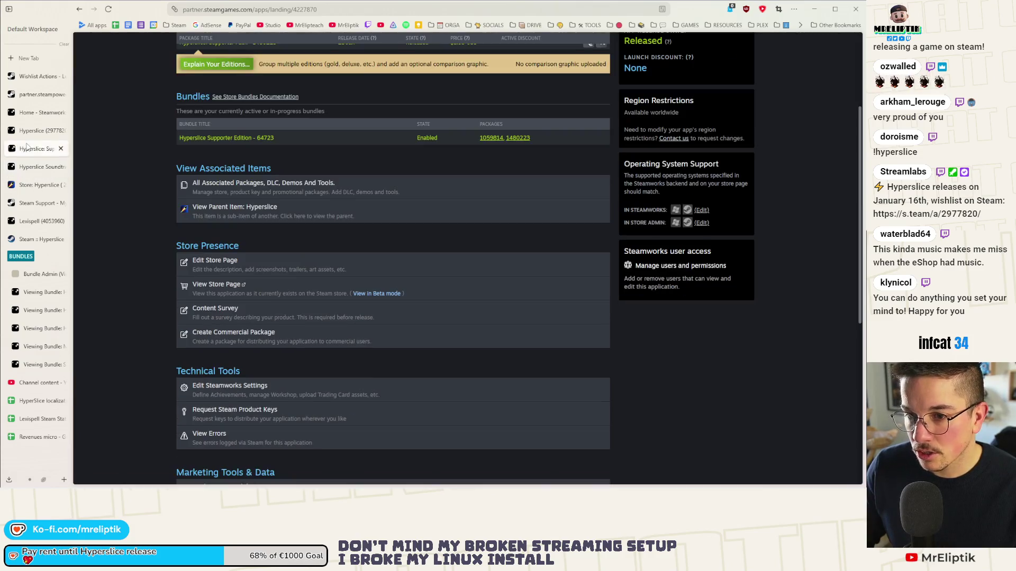
scroll(432, 229, "up", 3)
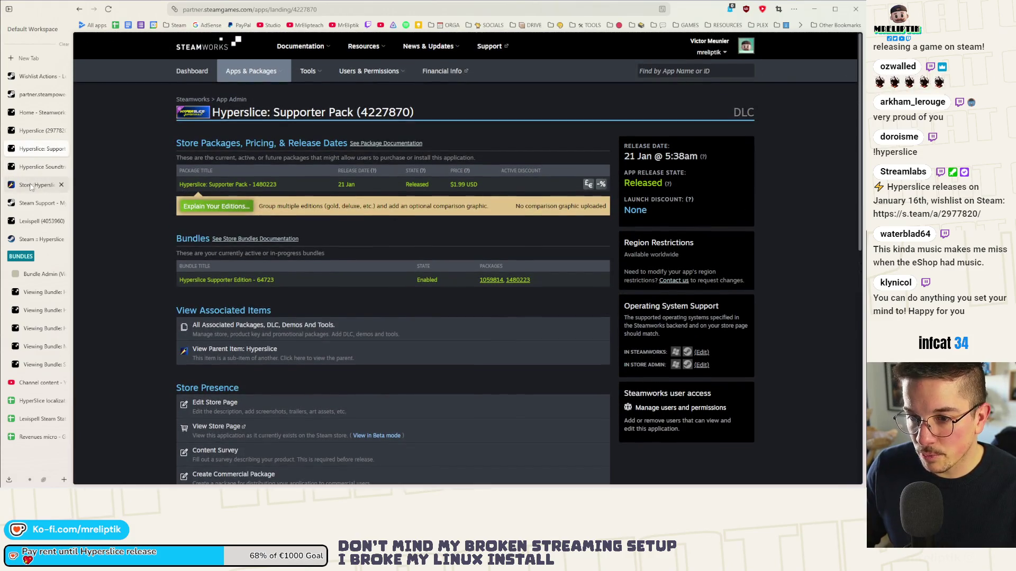
left_click(31, 185)
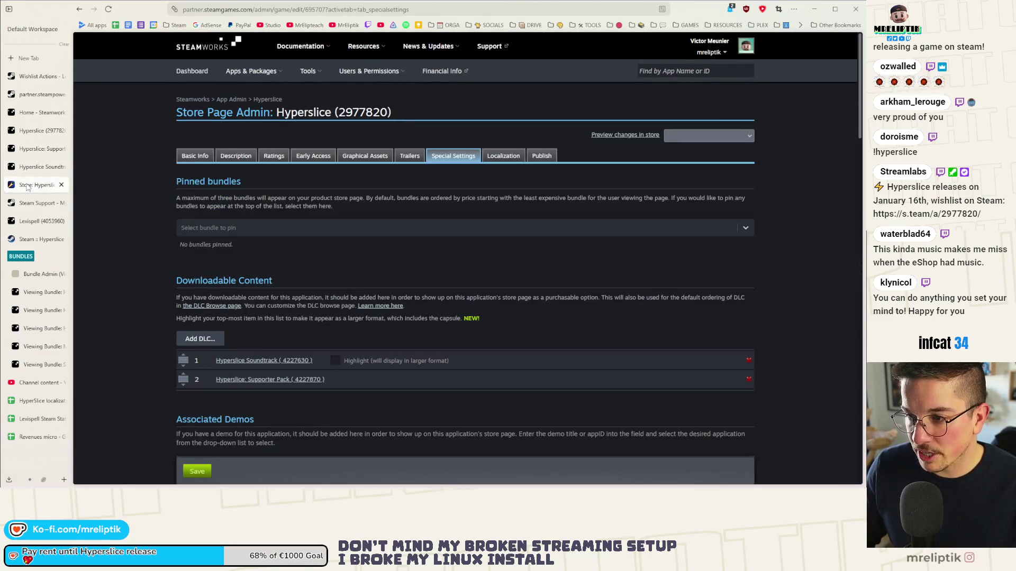
left_click(112, 12)
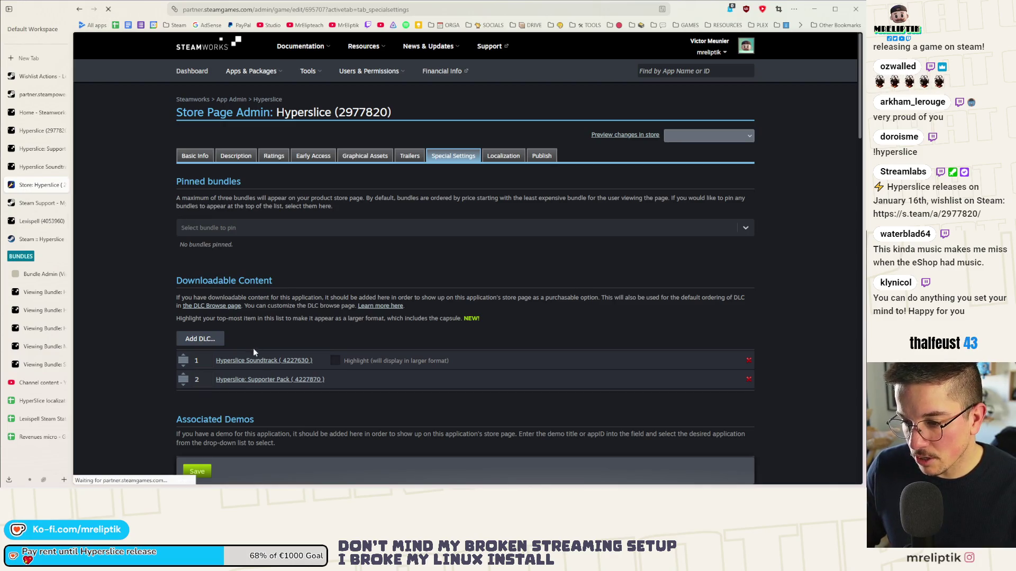
scroll(275, 344, "down", 2)
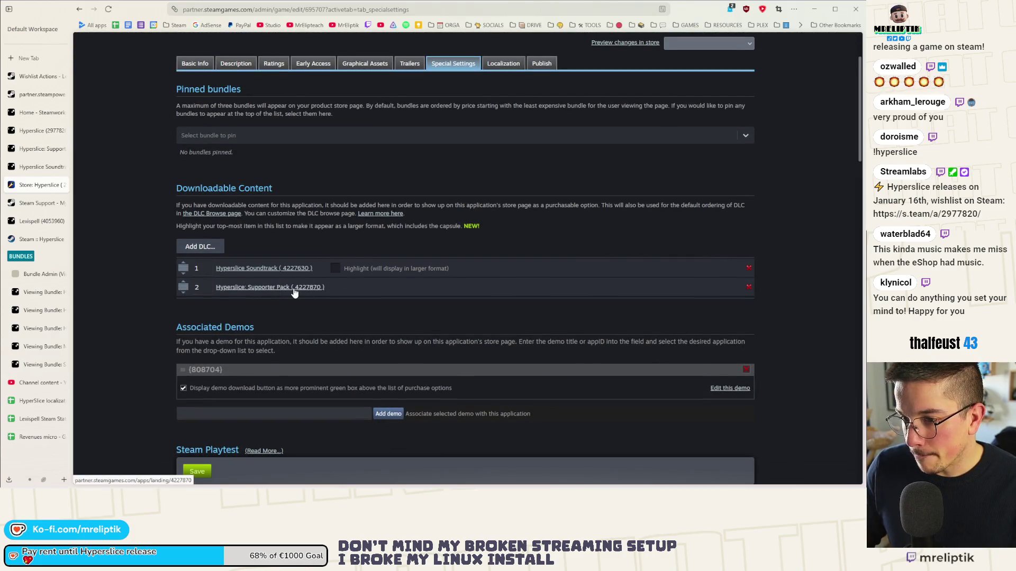
scroll(286, 294, "down", 7)
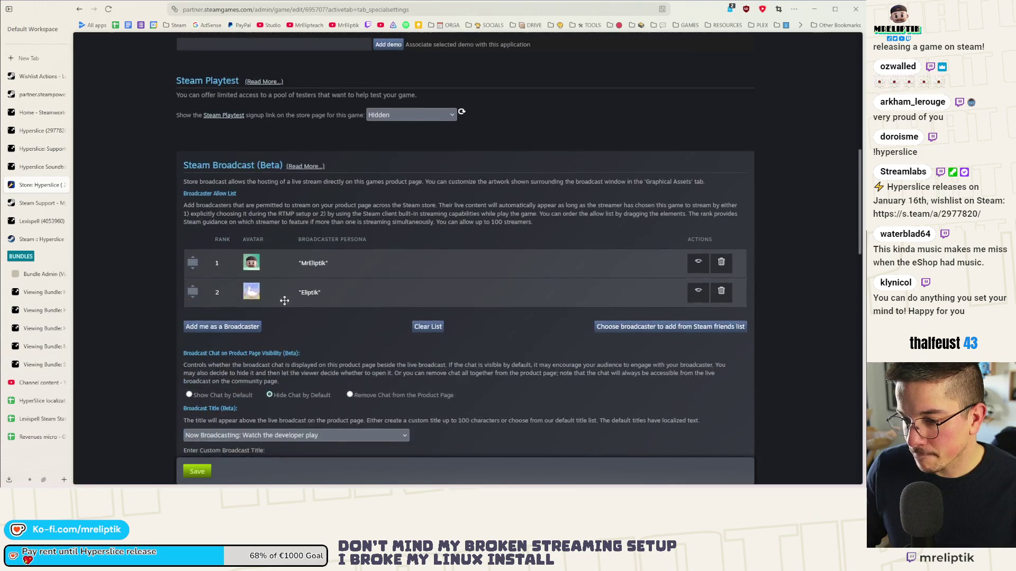
scroll(284, 300, "up", 7)
scroll(284, 300, "up", 2)
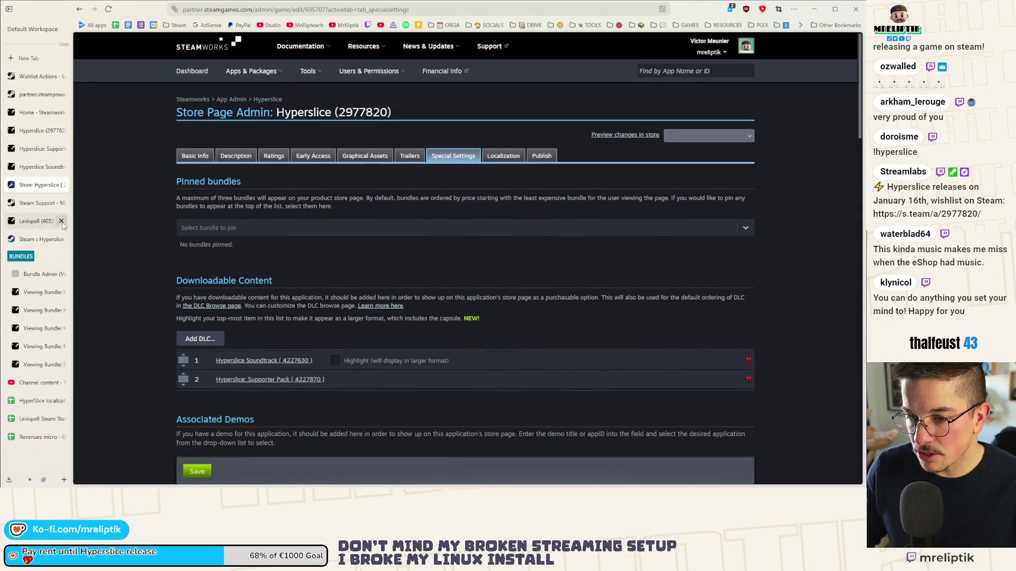
- Pin the Mouse only action games and Hyperslice Supporter Edition bundles and save
left_click(231, 224)
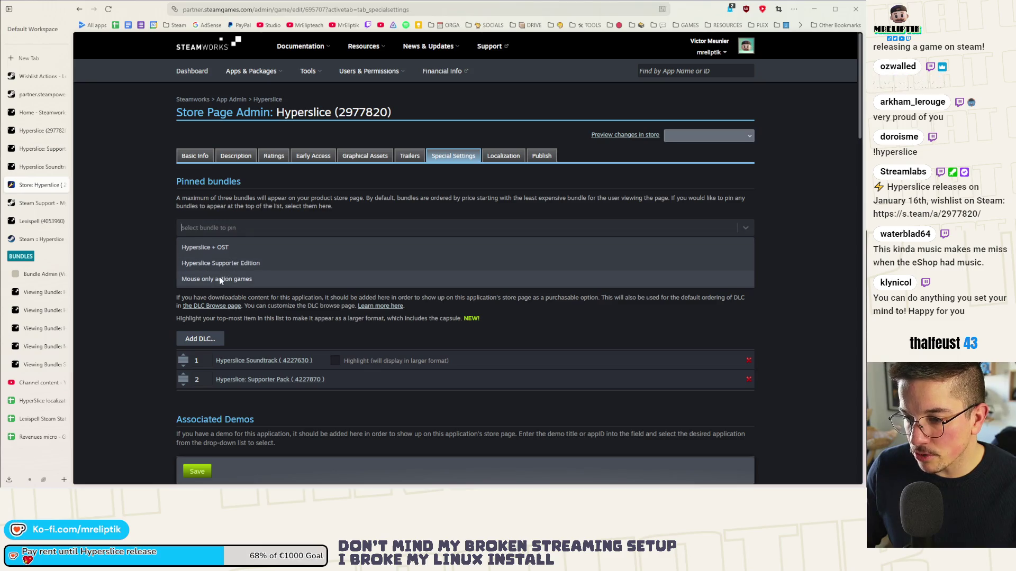
left_click(217, 278)
left_click(218, 232)
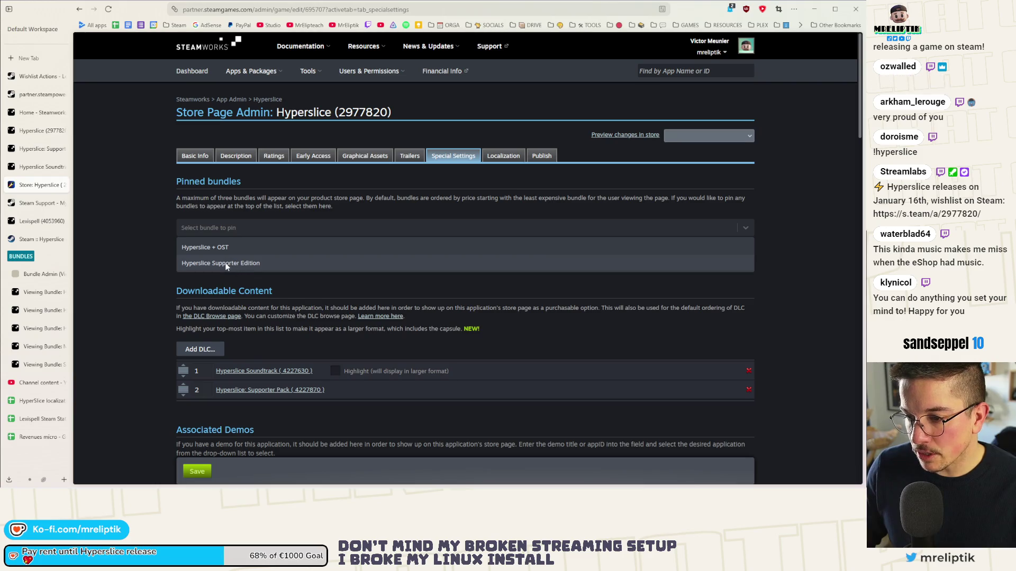
left_click(226, 264)
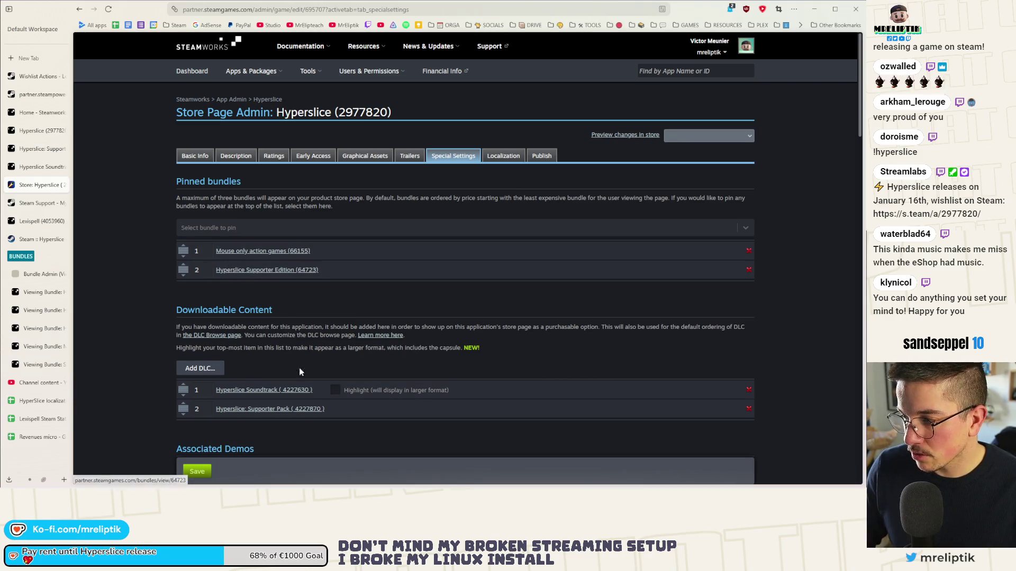
left_click(197, 472)
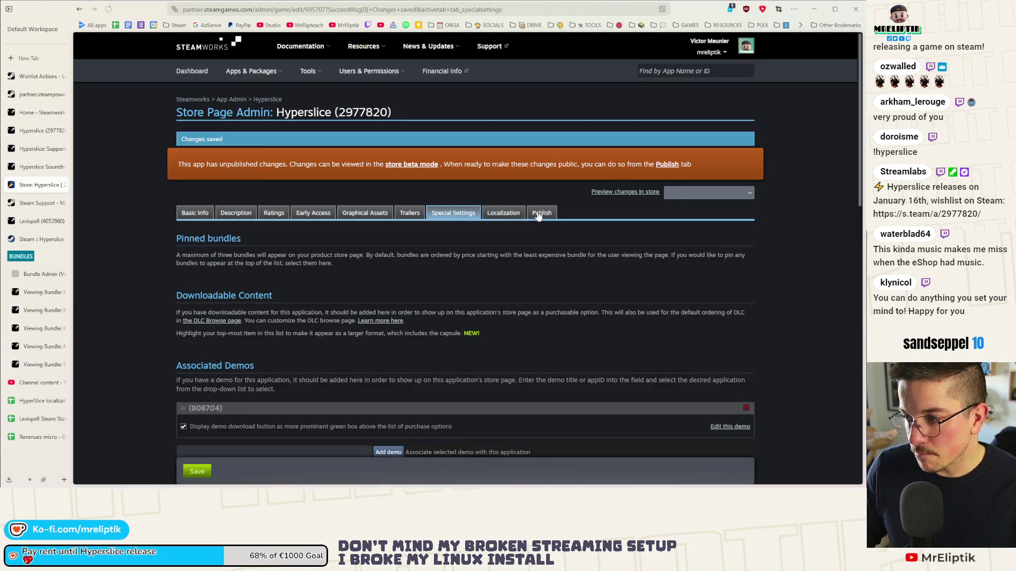
- Publish the saved store page changes to the public store
left_click(539, 212)
left_click(212, 306)
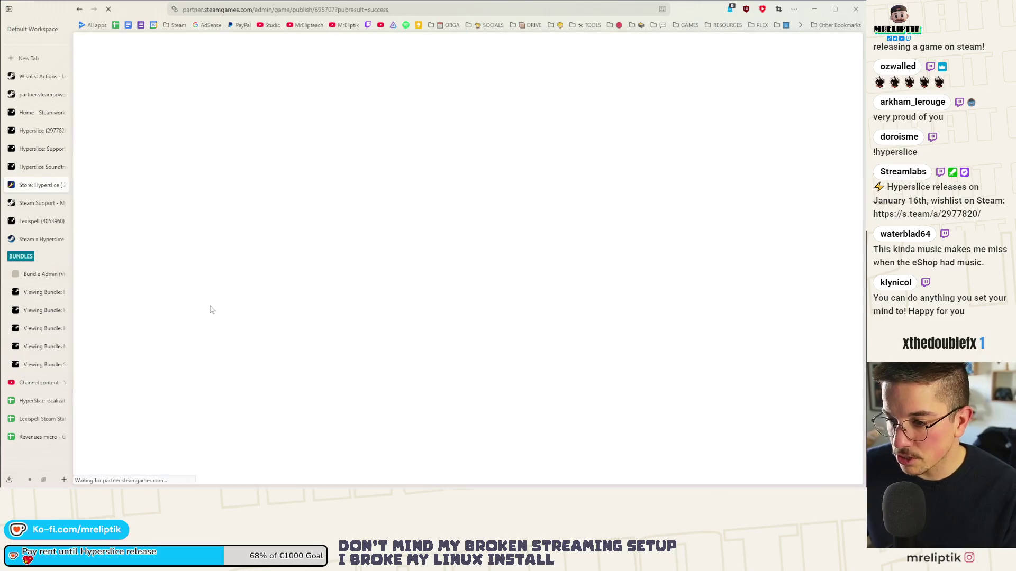
scroll(260, 293, "down", 3)
scroll(260, 293, "up", 3)
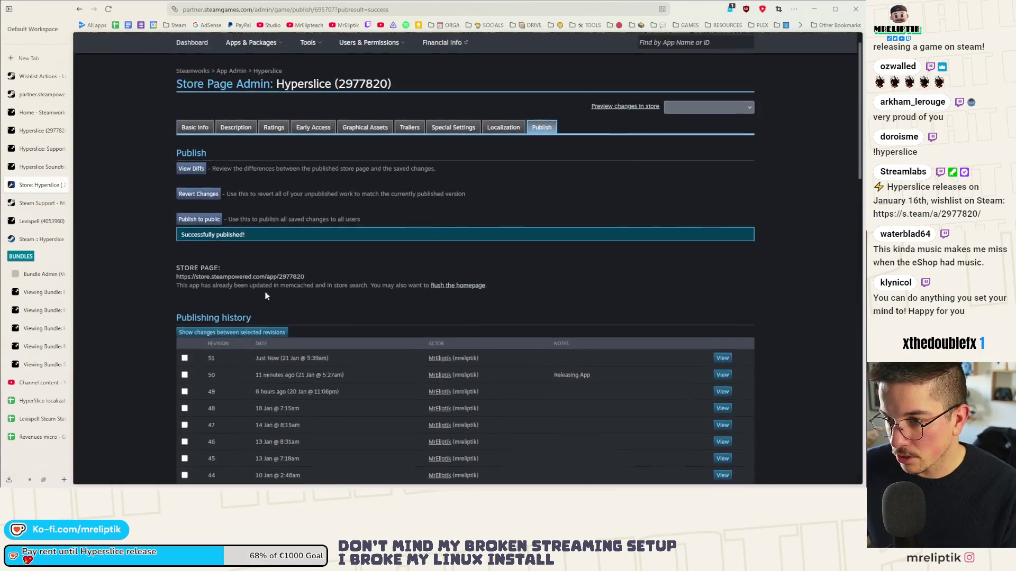
left_click(41, 166)
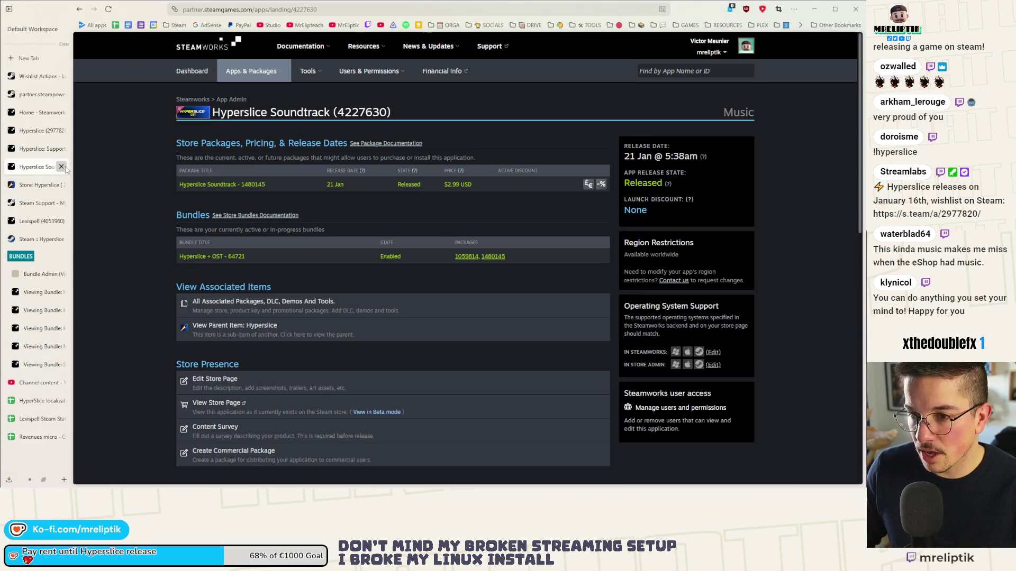
- Close the DLC tabs and confirm the Hyperslice + OST bundle is visible
left_click(61, 167)
left_click(62, 148)
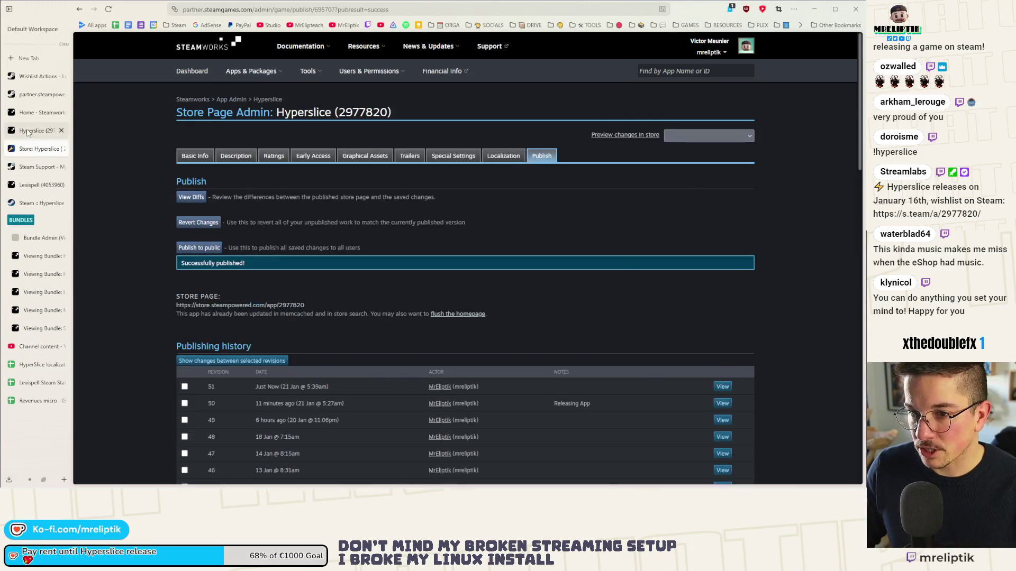
left_click(28, 131)
left_click(32, 239)
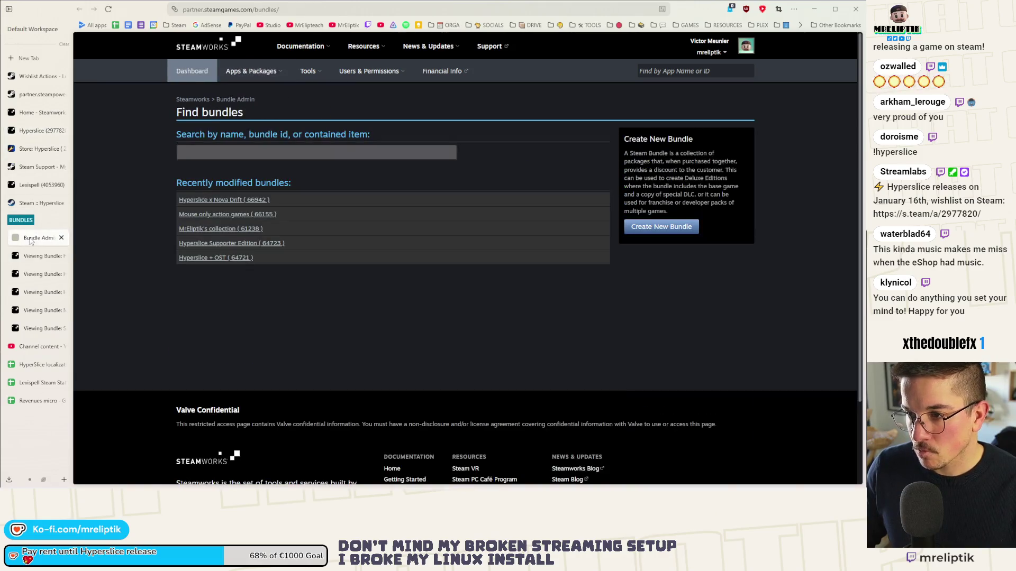
left_click(35, 258)
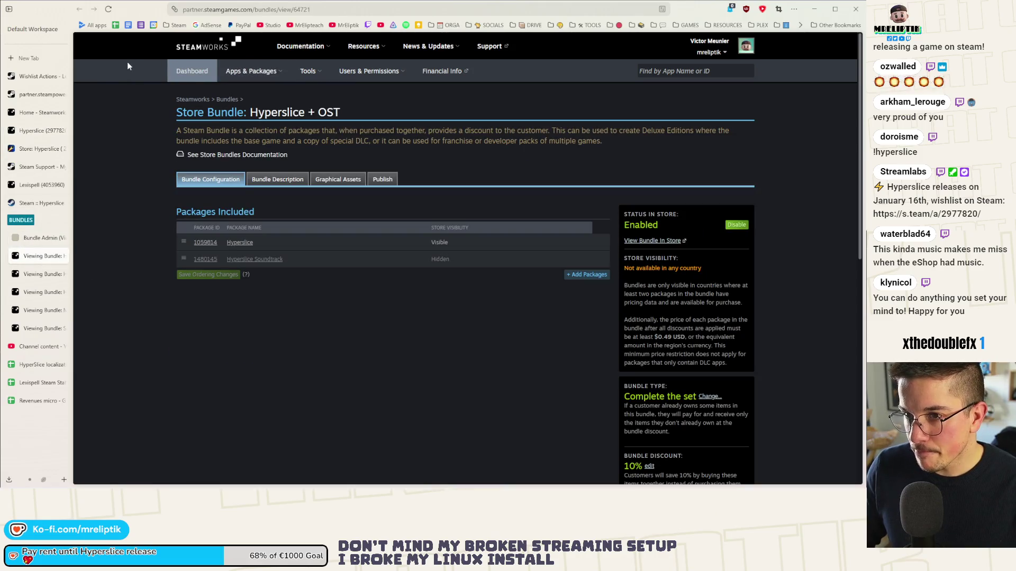
left_click(109, 9)
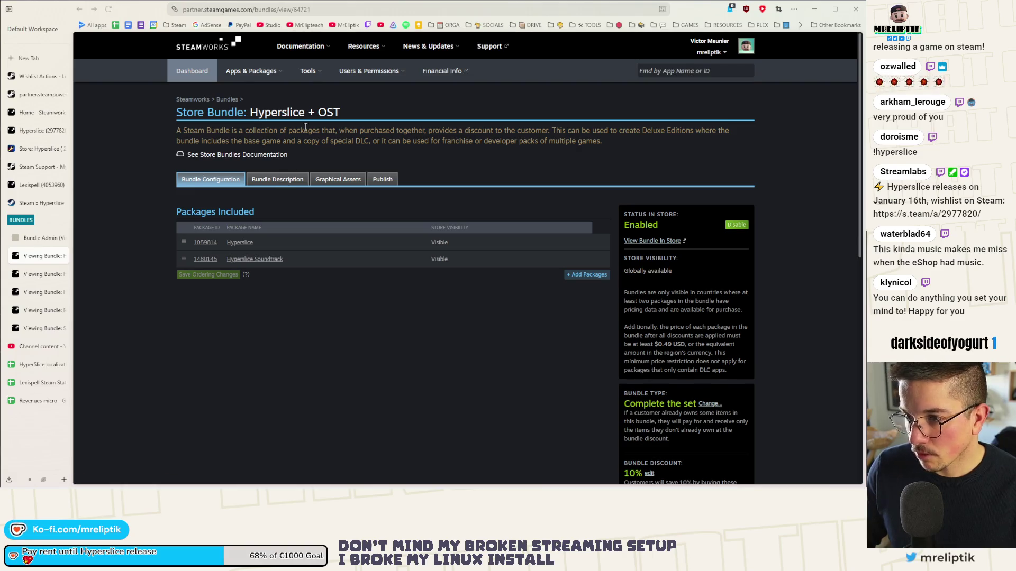
- Check the Supporter Edition and Mouse only action games bundles are visible, then close them
left_click(62, 257)
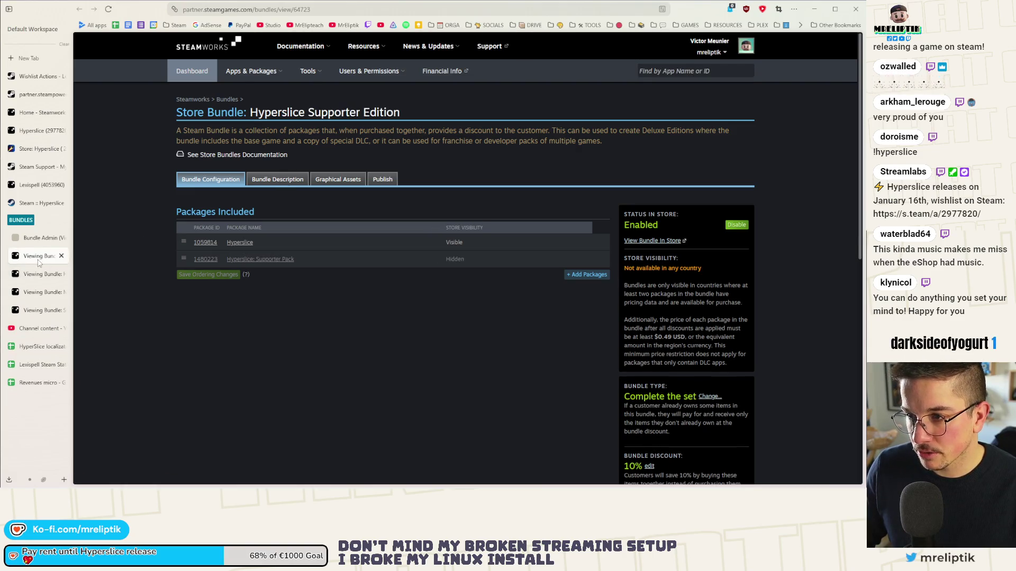
left_click(109, 9)
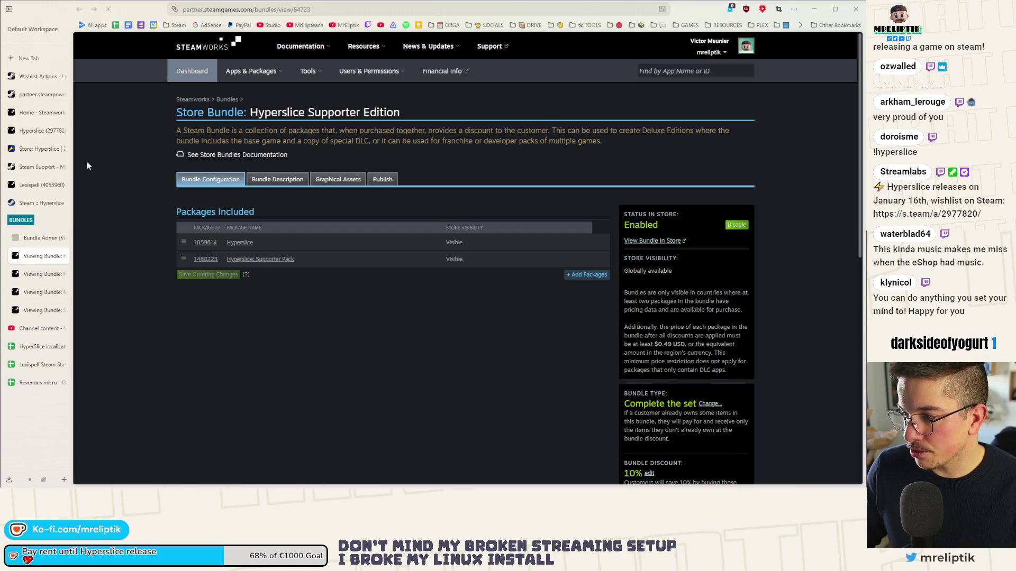
left_click(61, 256)
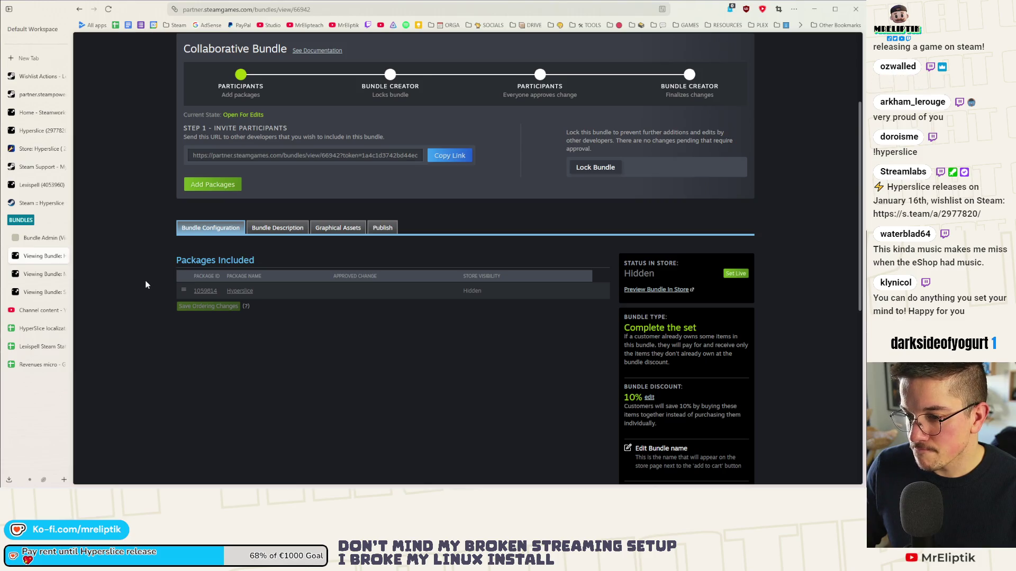
left_click(32, 275)
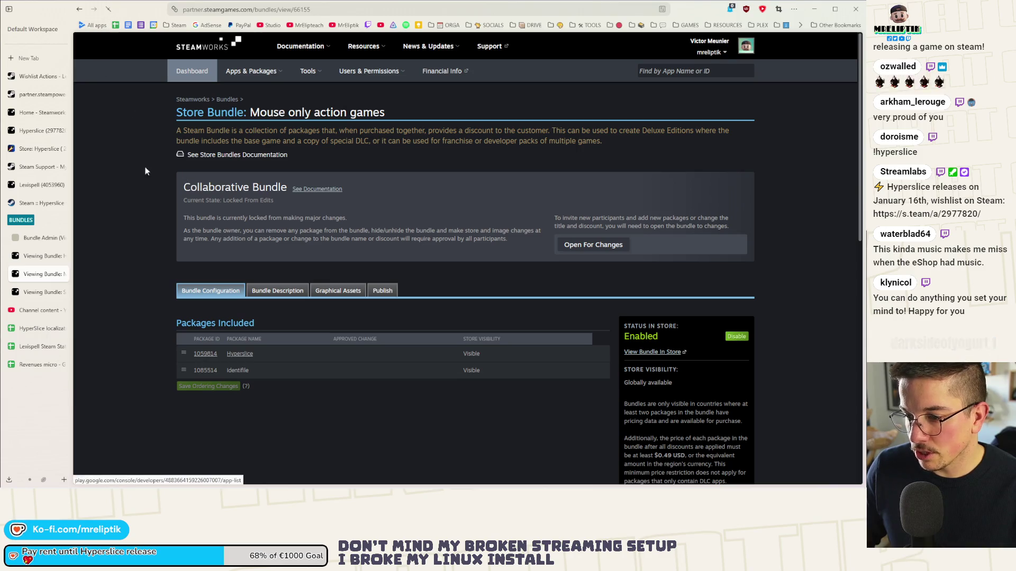
left_click(62, 275)
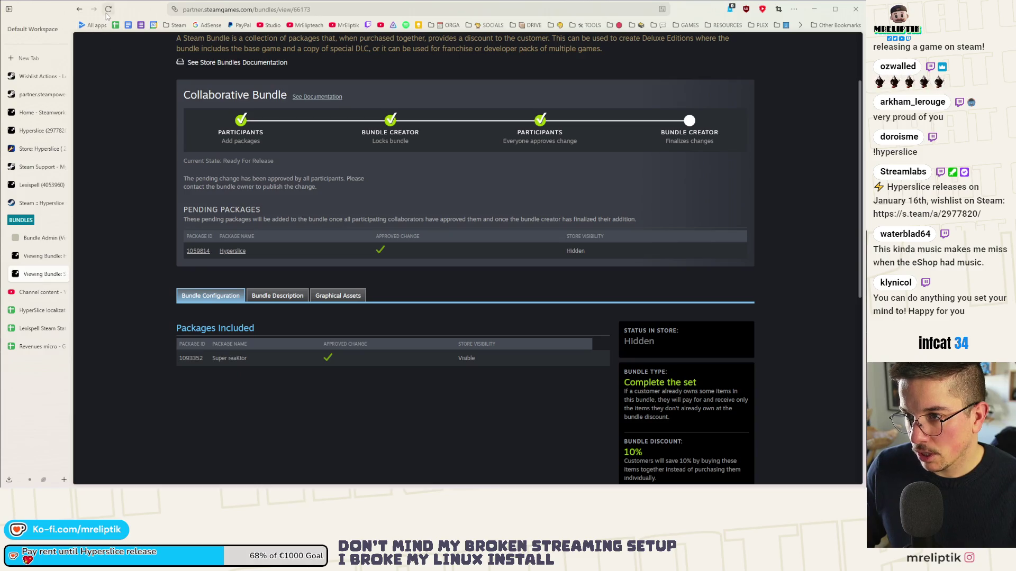
left_click(42, 238)
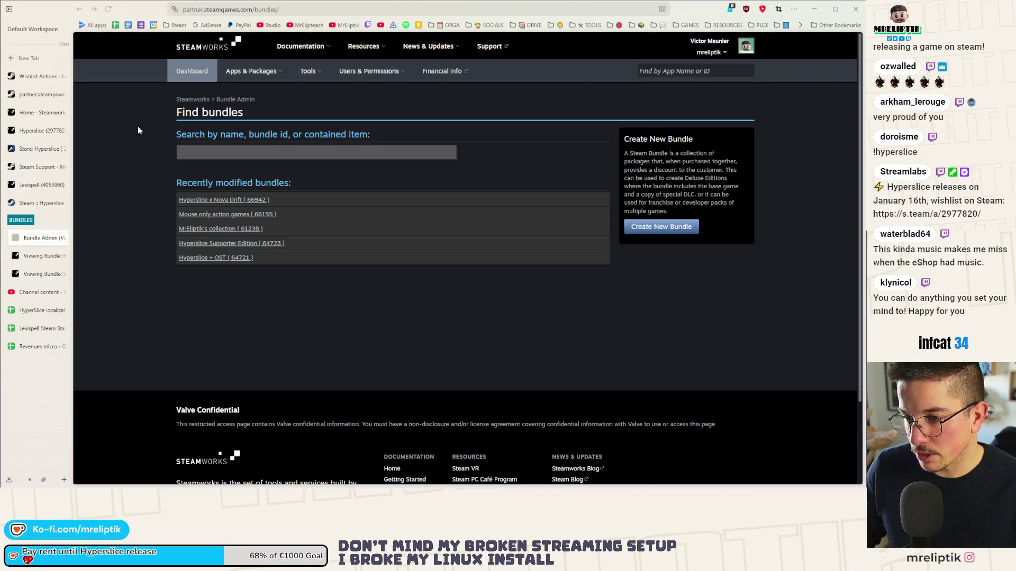
- Reload the Hyperslice app admin page to update the bundle states
left_click(41, 185)
left_click(37, 167)
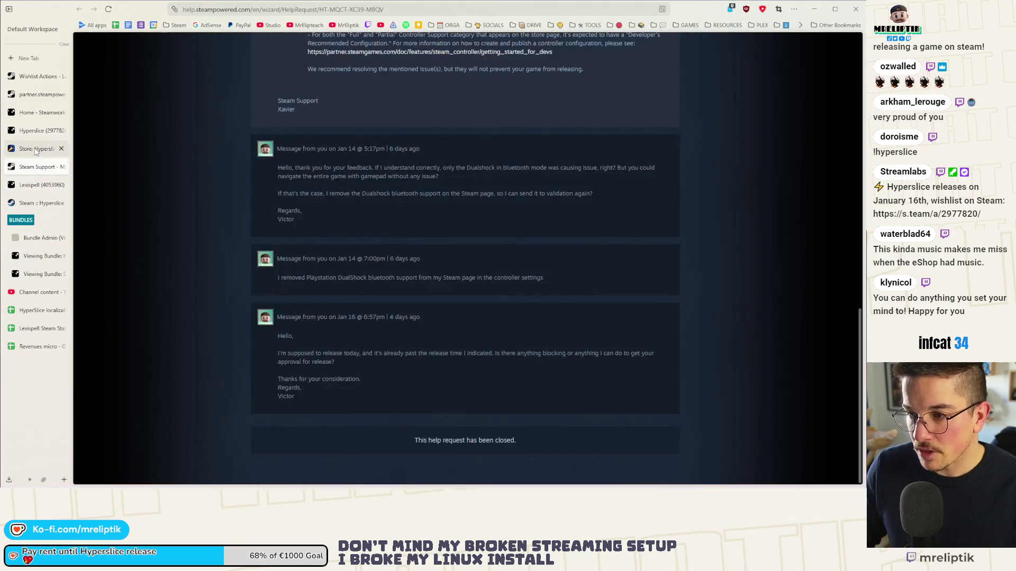
left_click(35, 151)
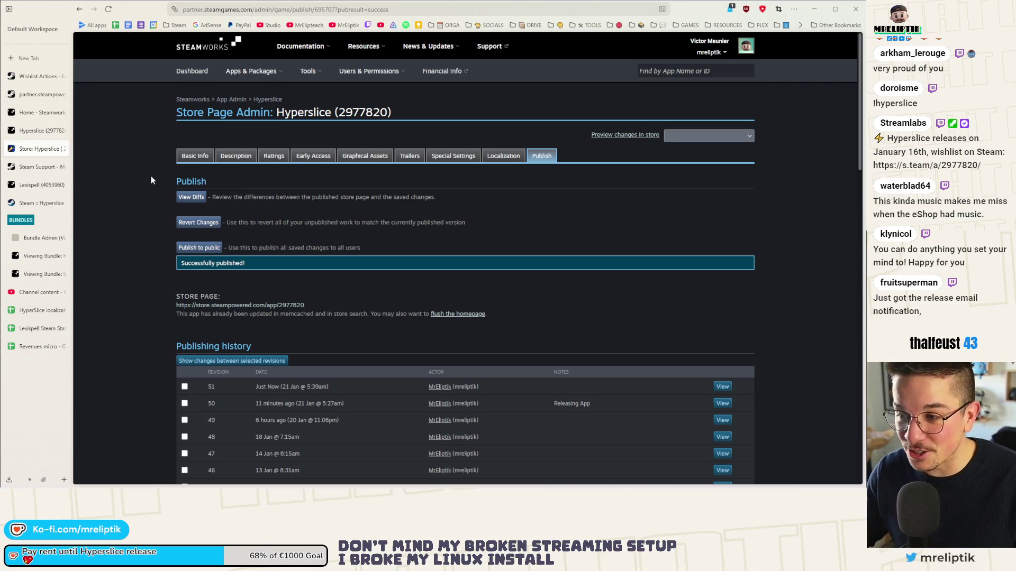
scroll(149, 283, "down", 3)
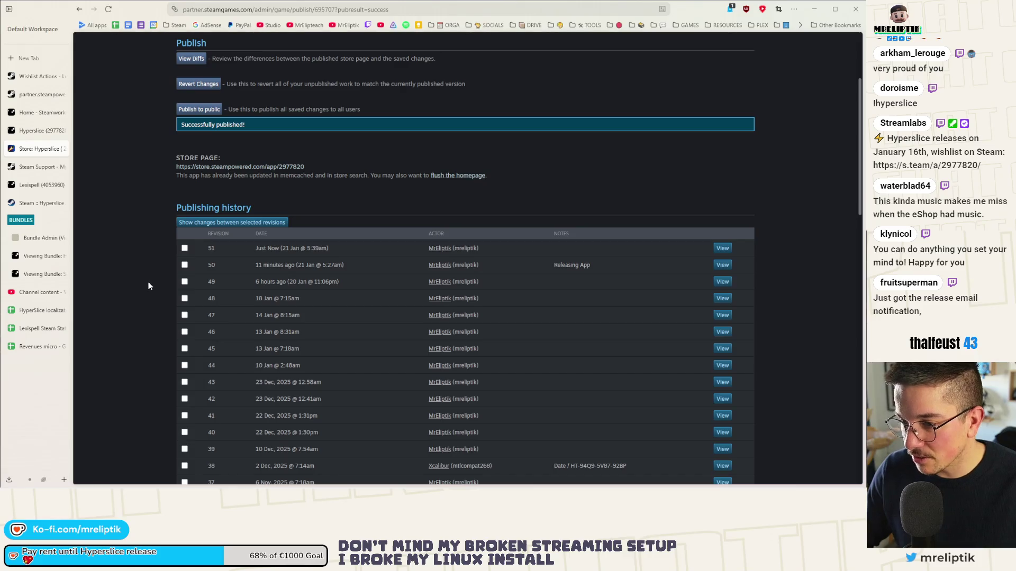
scroll(166, 290, "up", 3)
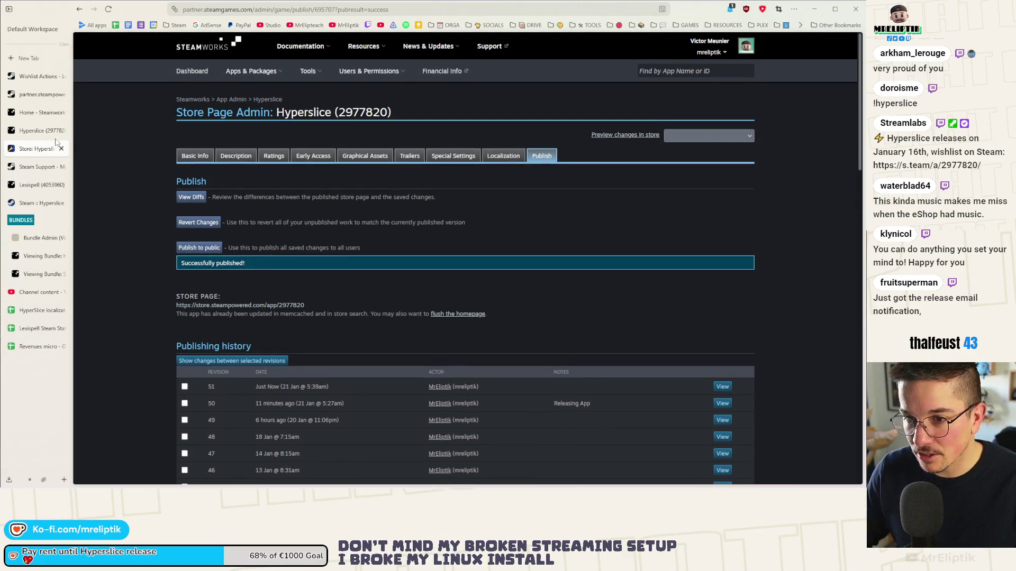
left_click(51, 131)
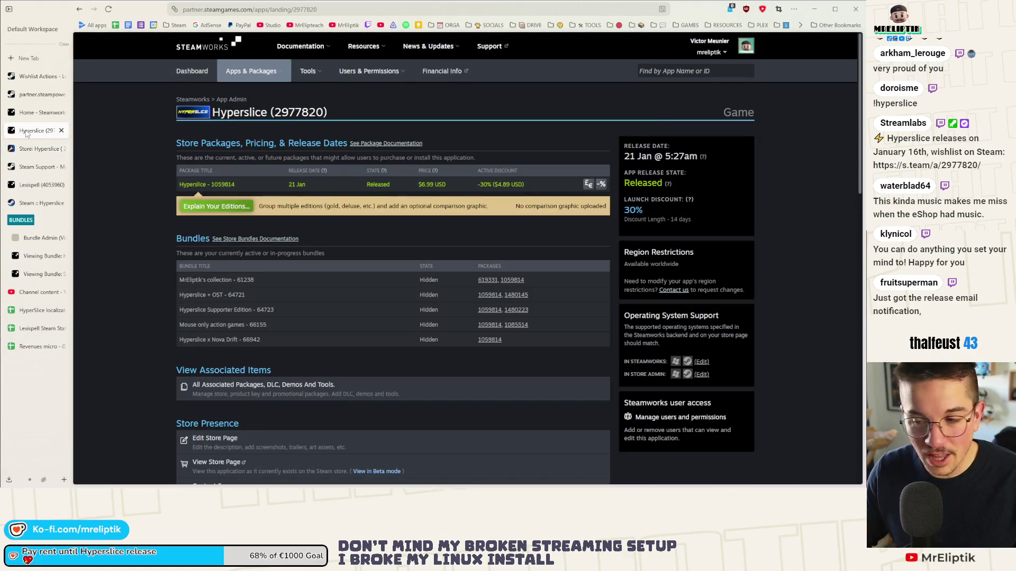
left_click(108, 9)
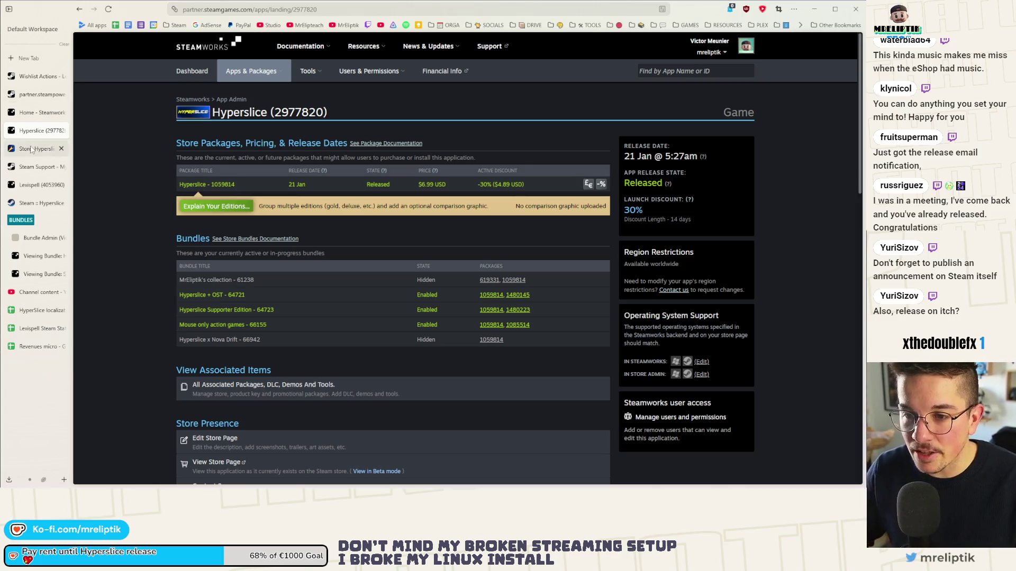
- Look over the dashboard and wishlist report, then bring up the release announcement draft
left_click(35, 112)
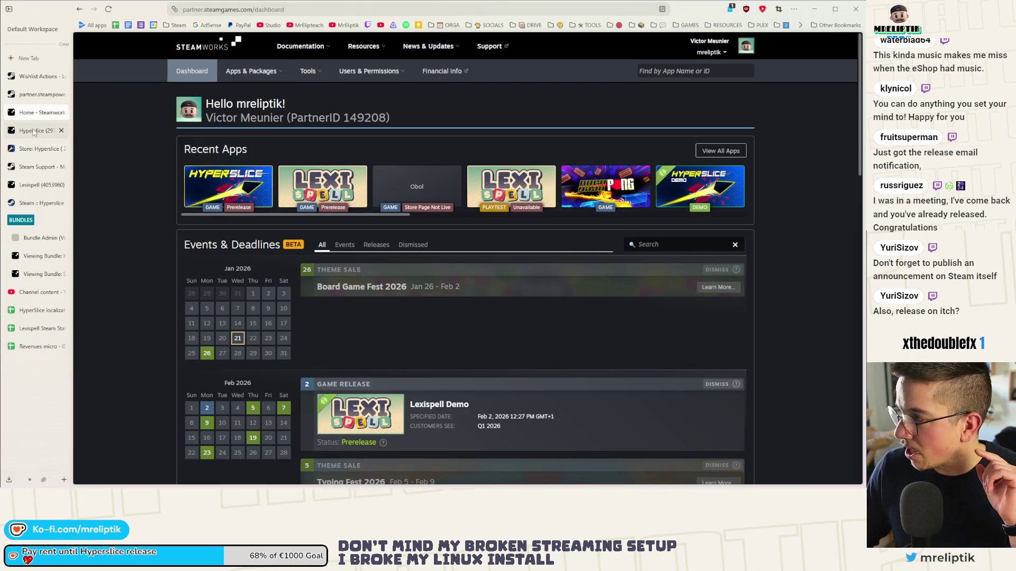
left_click(33, 131)
left_click(37, 94)
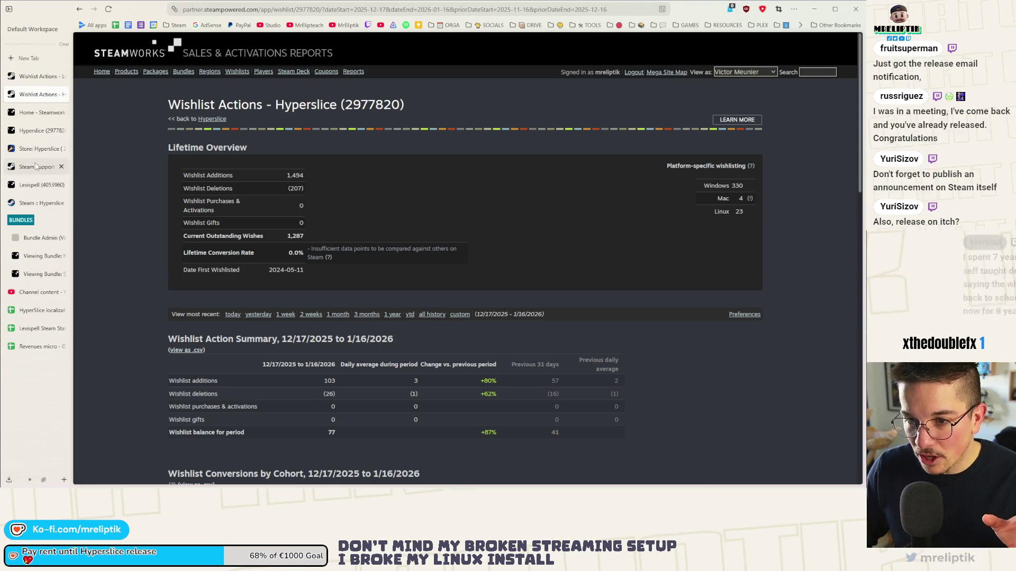
left_click(36, 167)
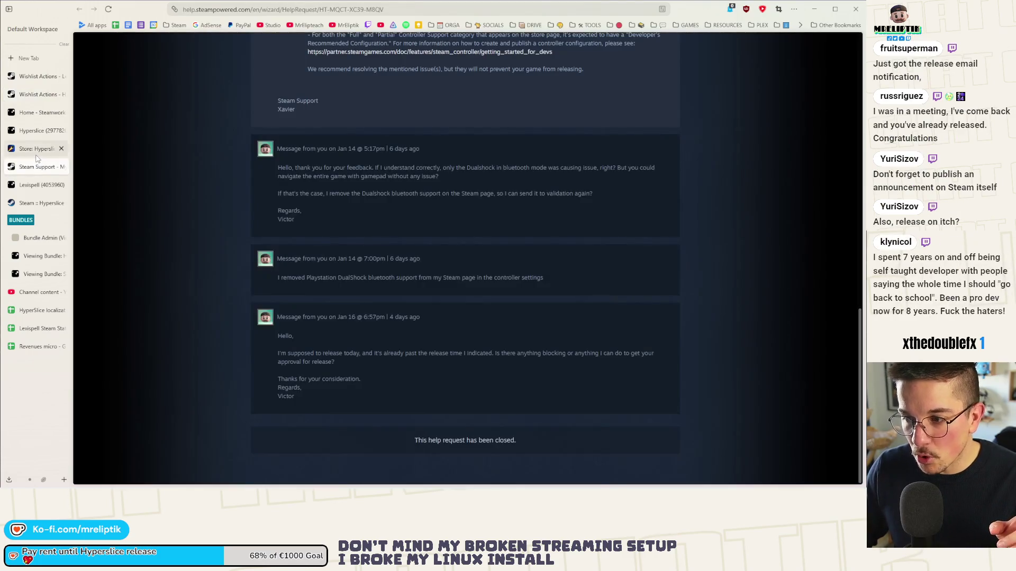
left_click(37, 151)
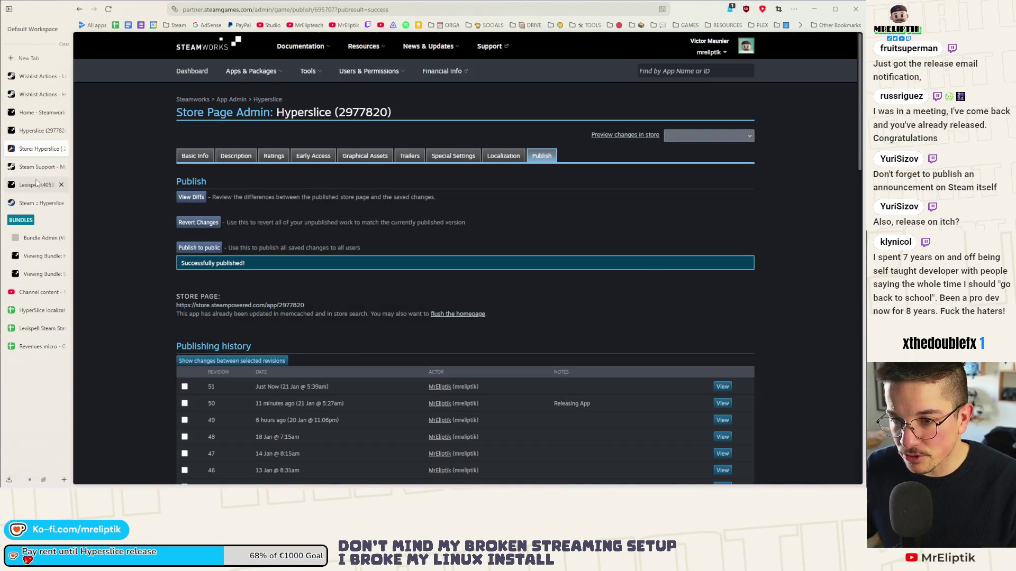
left_click(33, 185)
left_click(37, 203)
- Review the description of the 'Hyperslice is out now!' announcement
left_click(347, 369)
scroll(233, 203, "up", 5)
scroll(252, 220, "down", 4)
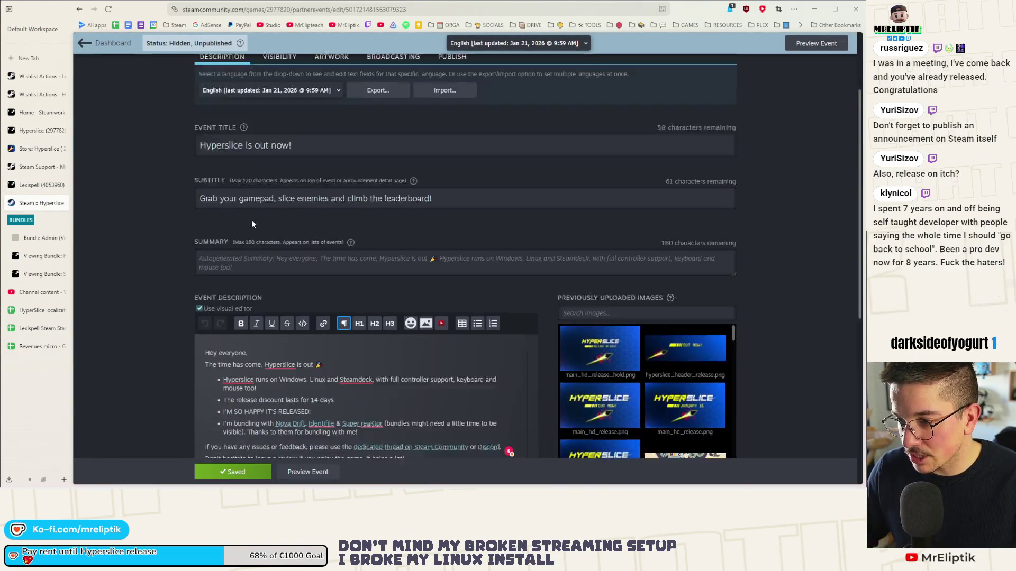
scroll(373, 141, "down", 3)
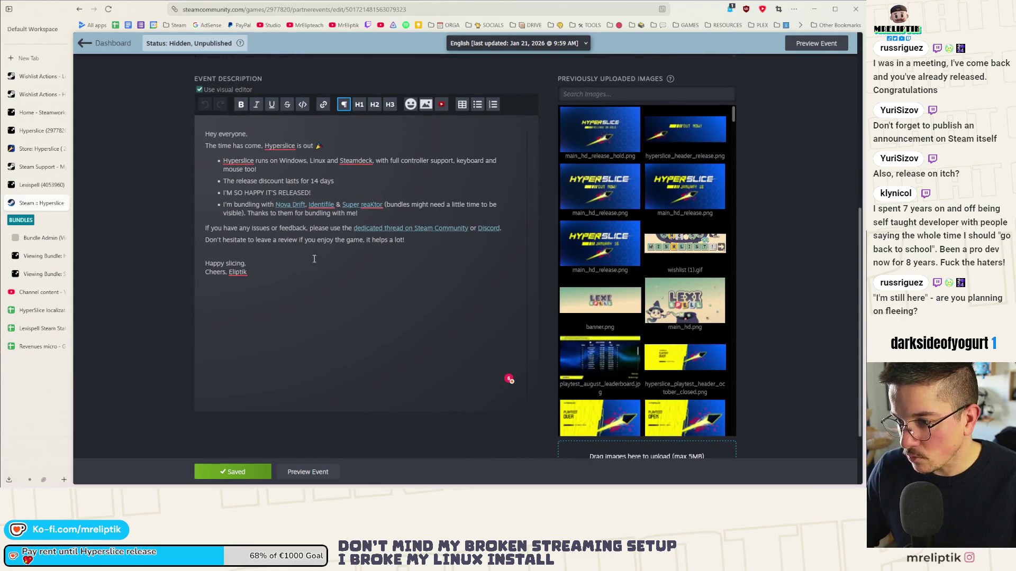
scroll(239, 296, "down", 1)
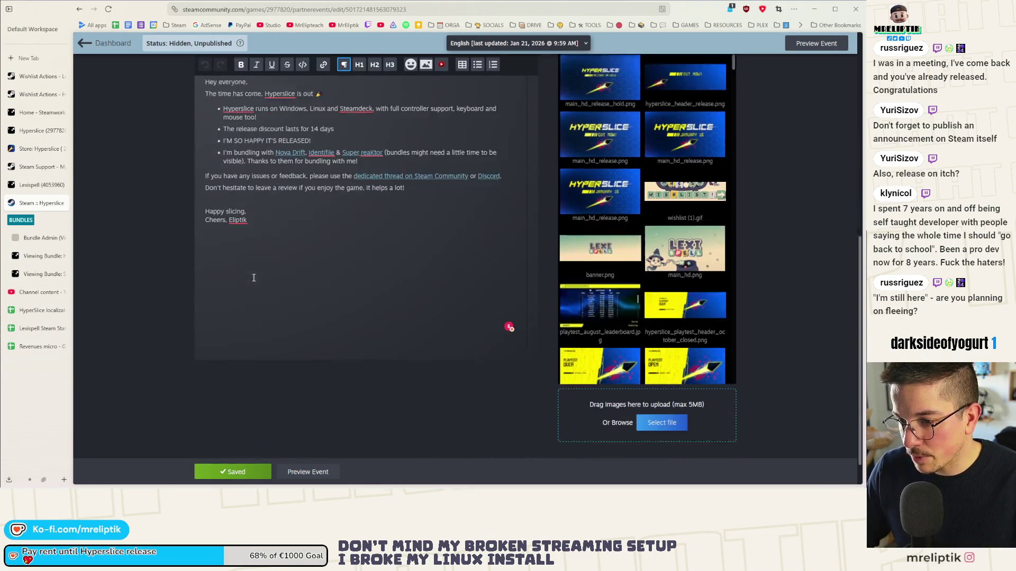
scroll(253, 431, "up", 2)
scroll(307, 421, "up", 5)
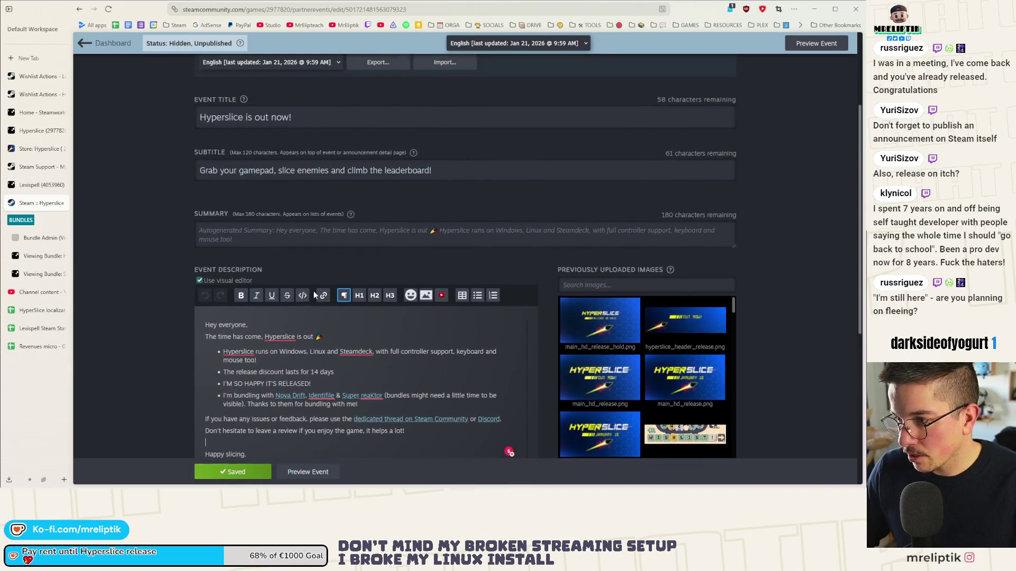
- Review the announcement's Artwork and Visibility settings
left_click(330, 161)
scroll(313, 286, "down", 10)
scroll(370, 269, "up", 10)
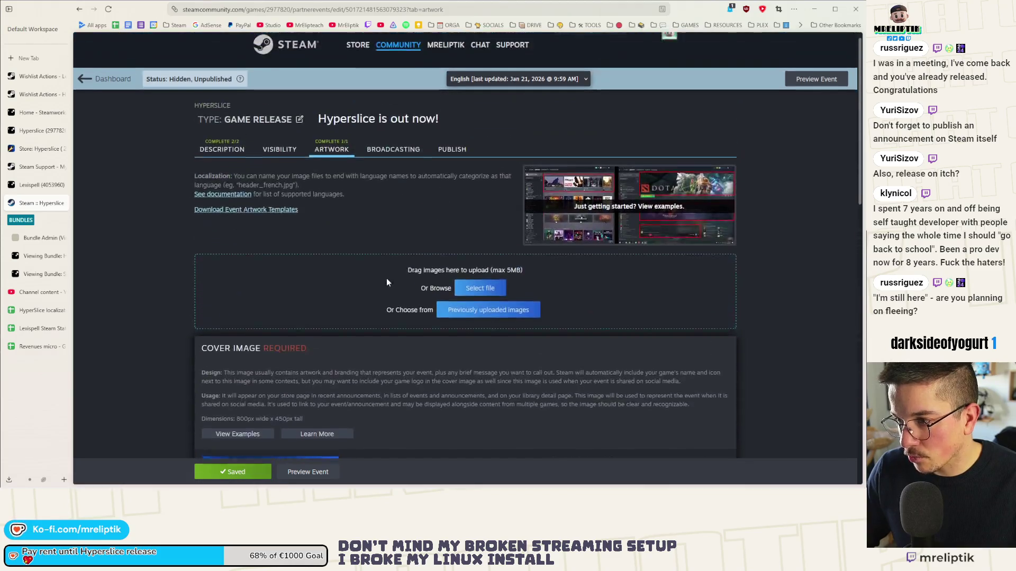
left_click(222, 160)
left_click(270, 162)
scroll(269, 164, "down", 5)
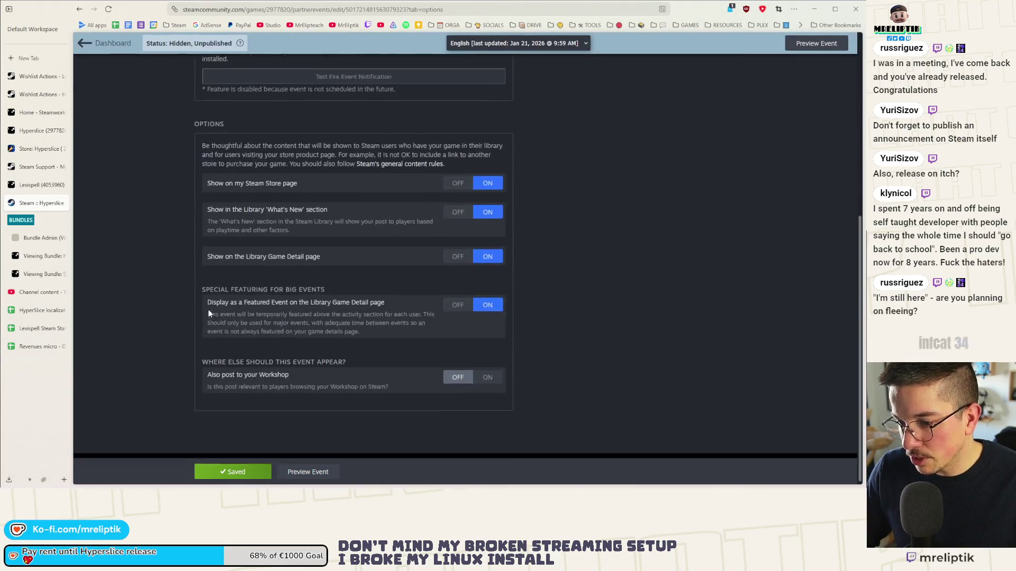
scroll(391, 370, "up", 5)
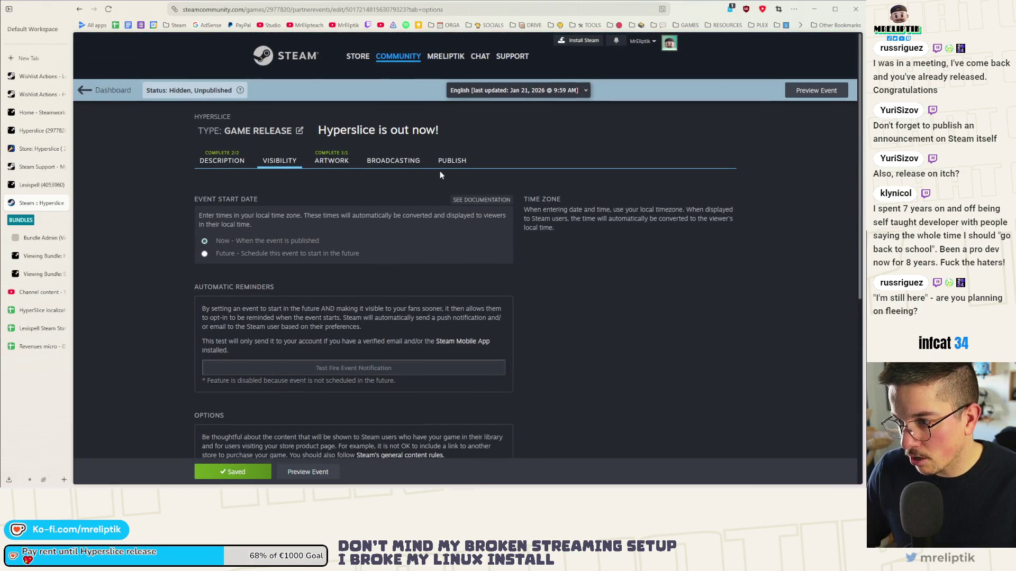
- Publish the announcement and dismiss the success message
left_click(450, 161)
scroll(356, 233, "down", 5)
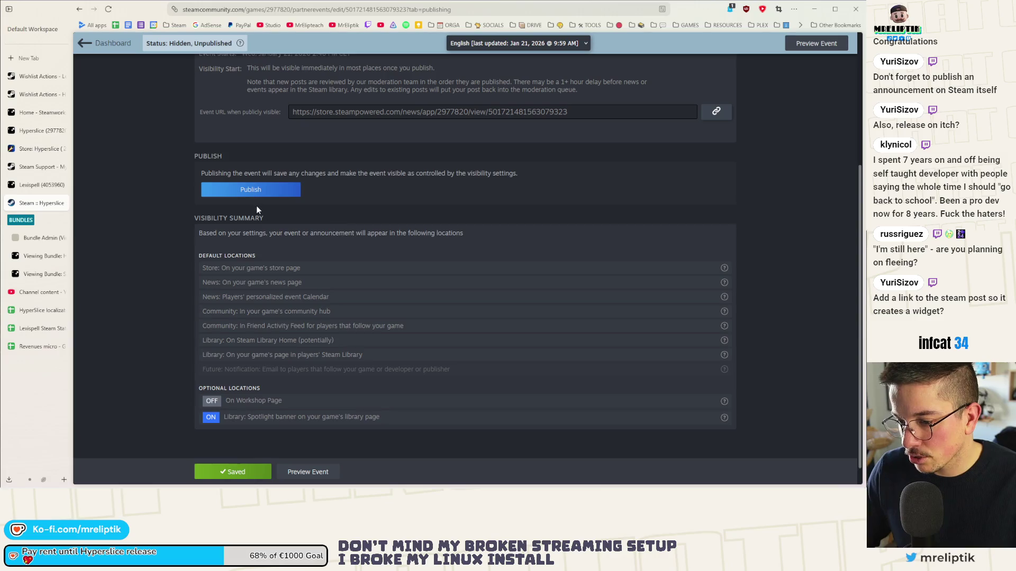
left_click(256, 190)
left_click(533, 313)
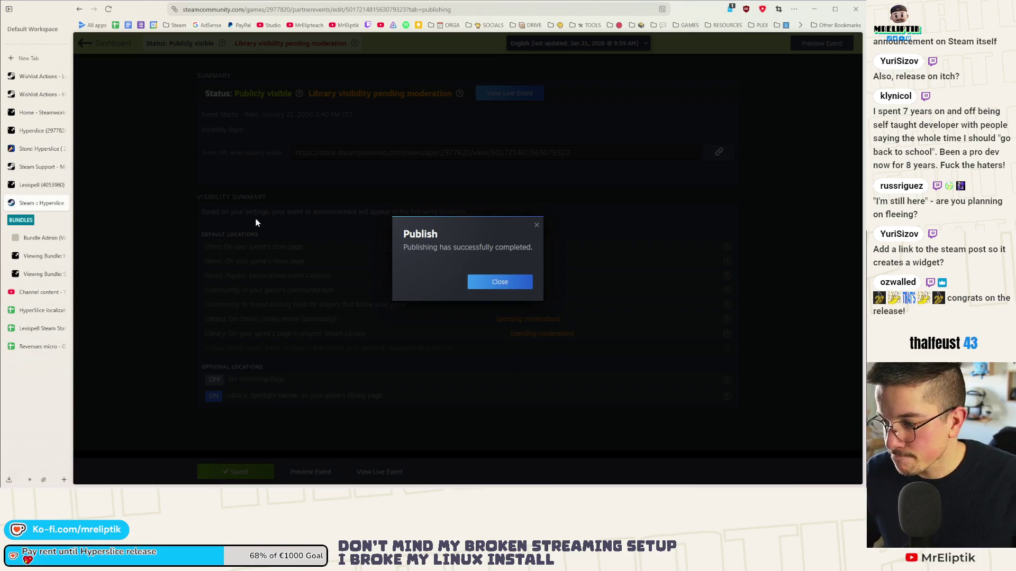
left_click(500, 281)
- Paste the Hyperslice Steam short link below the review request in the description
scroll(144, 194, "up", 1)
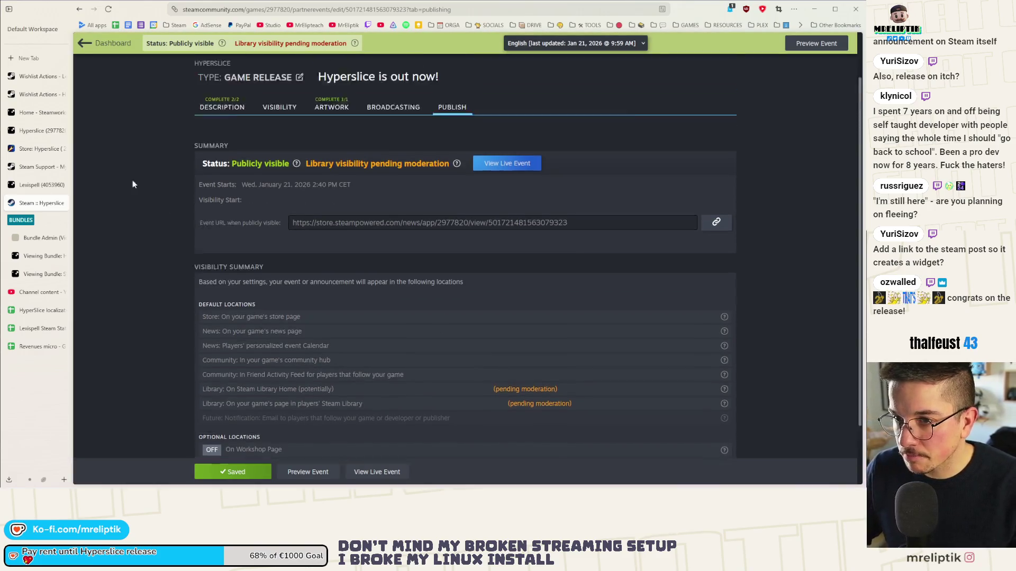
scroll(144, 193, "up", 2)
left_click(228, 163)
scroll(228, 256, "down", 8)
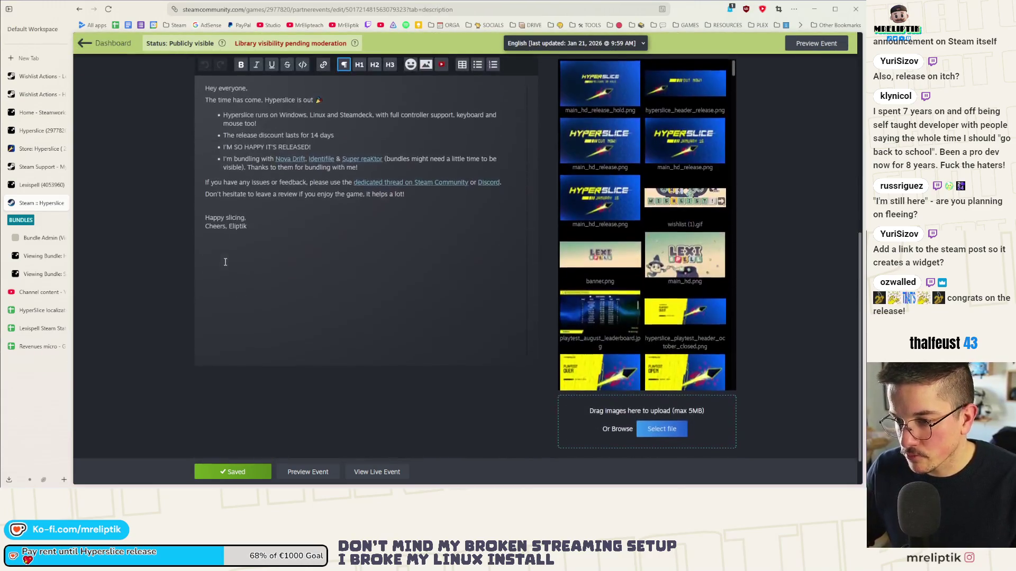
key("Return")
key("Return")
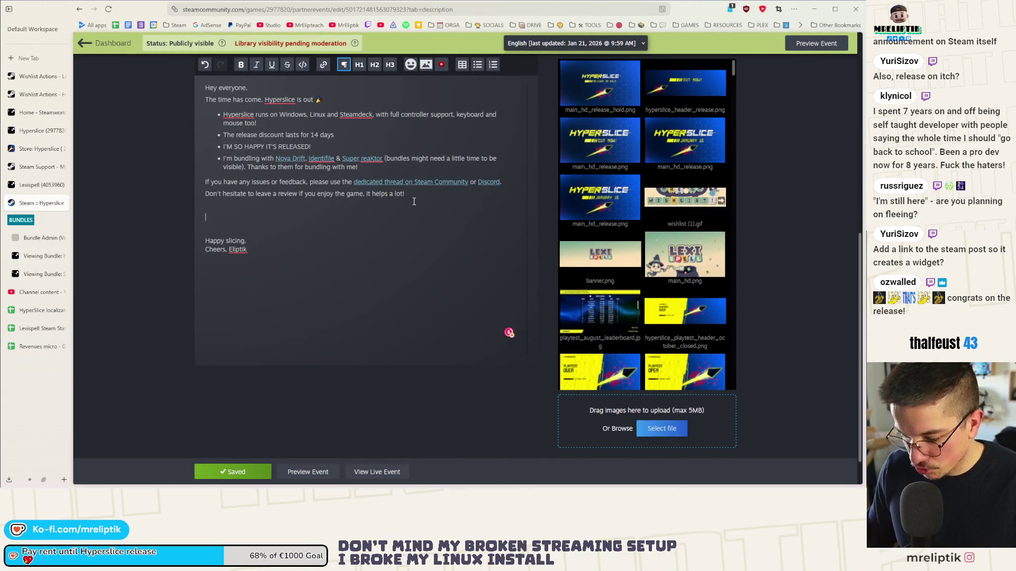
type("hs")
key("BackSpace")
key("BackSpace")
key("BackSpace")
type("https://s.team/a/2977820")
left_click(237, 202)
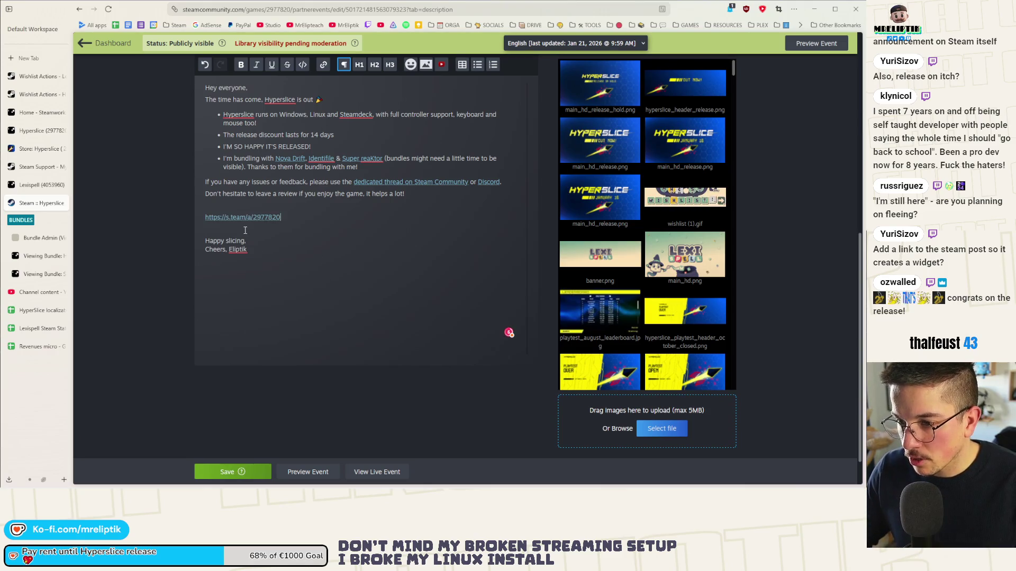
left_click(229, 225)
- Save the description and preview the event in a new tab
left_click(232, 472)
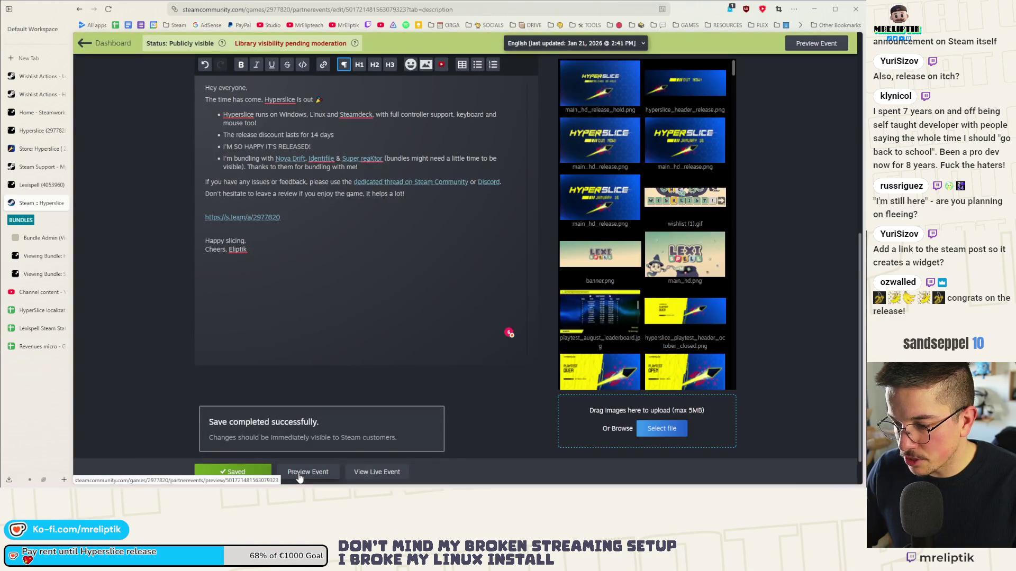
left_click(299, 472)
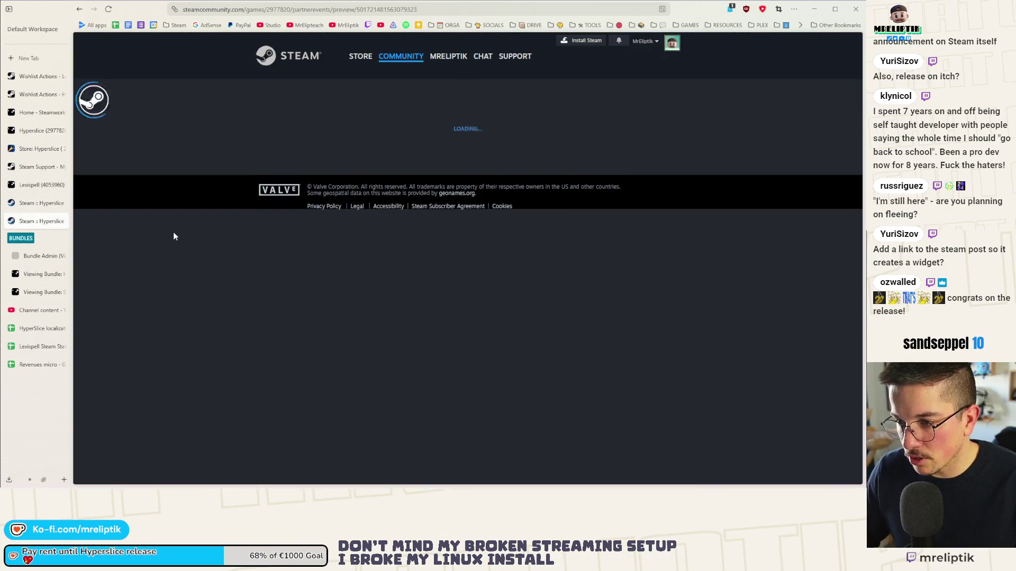
scroll(173, 286, "down", 5)
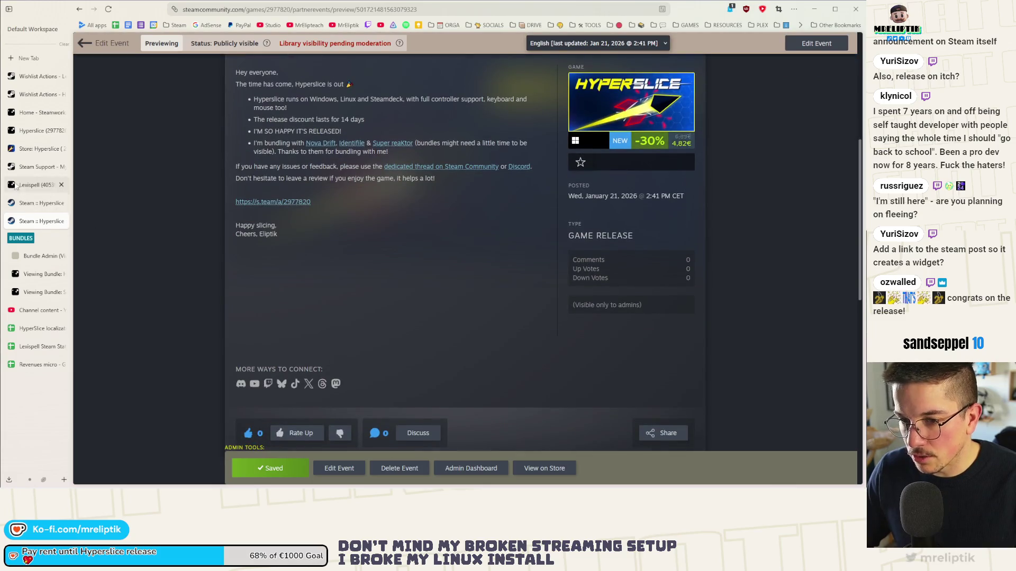
left_click(41, 203)
- Move the short link to a new line above 'Happy slicing' and save the event
triple_click(243, 217)
key("BackSpace")
key("BackSpace")
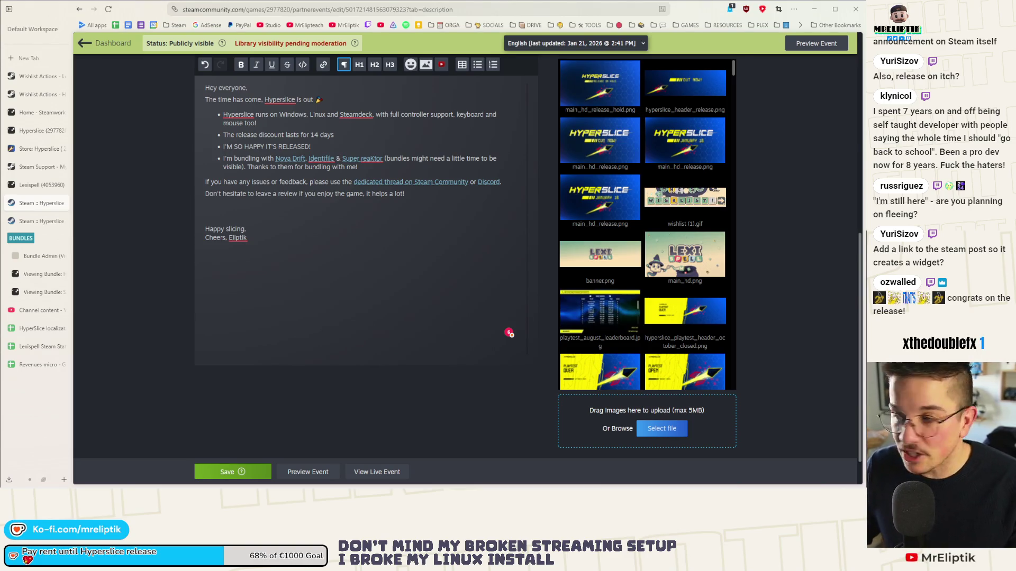
left_click(233, 212)
key("Return")
key("ctrl+v")
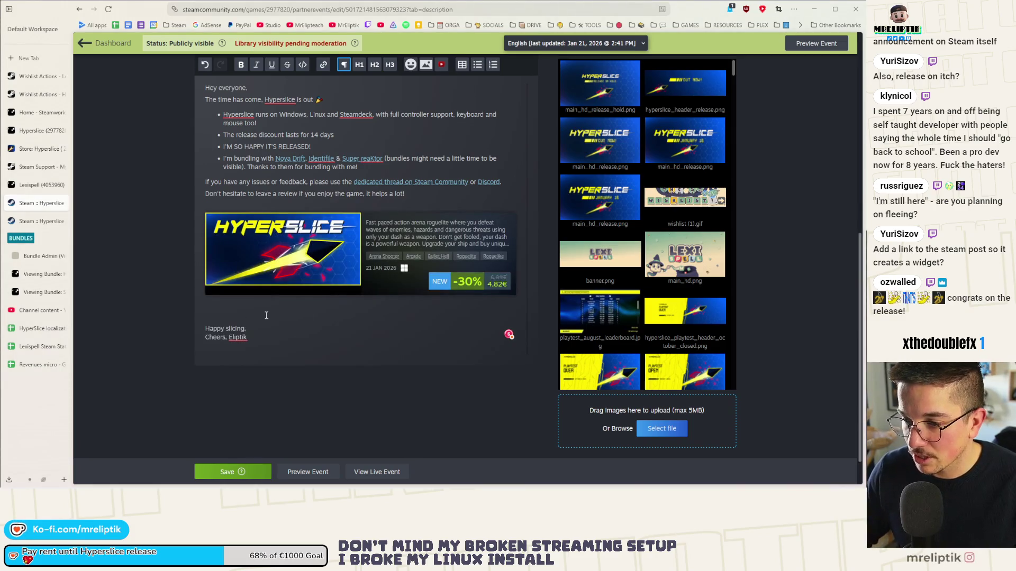
key("ctrl+z")
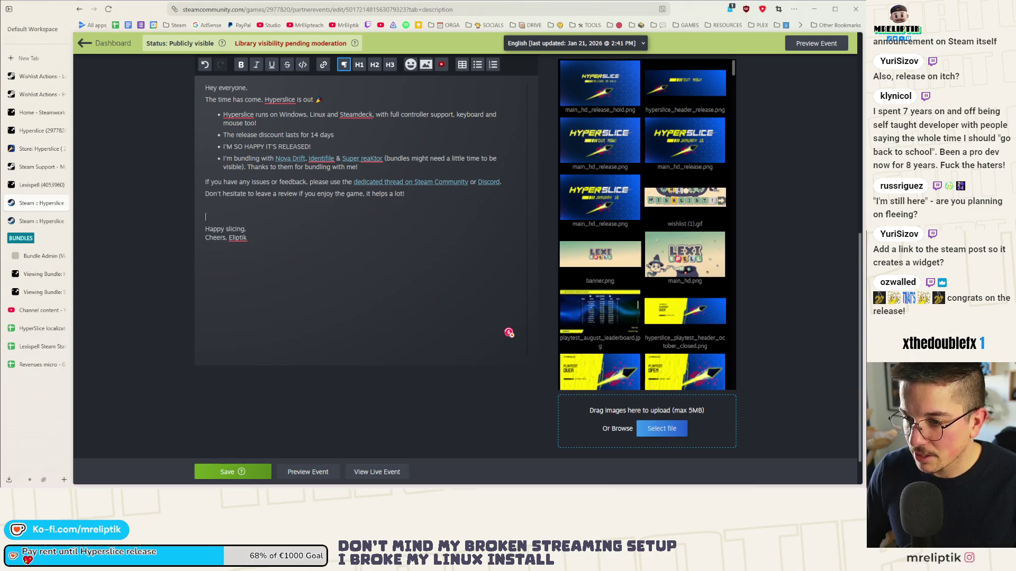
left_click(228, 471)
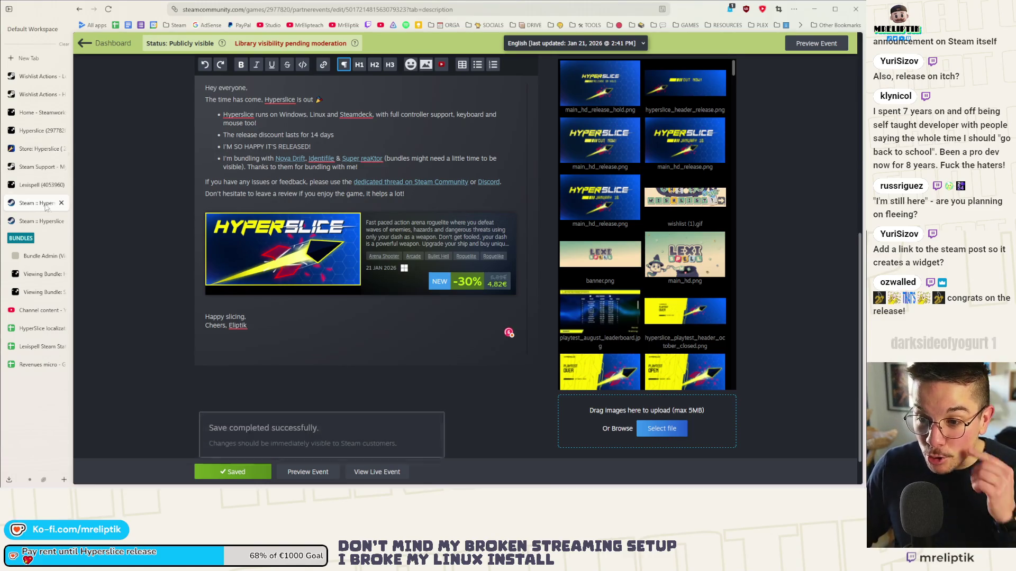
- Close the duplicate event tab, cycle through the Steamworks tabs and minimize the browser
left_click(62, 203)
left_click(40, 185)
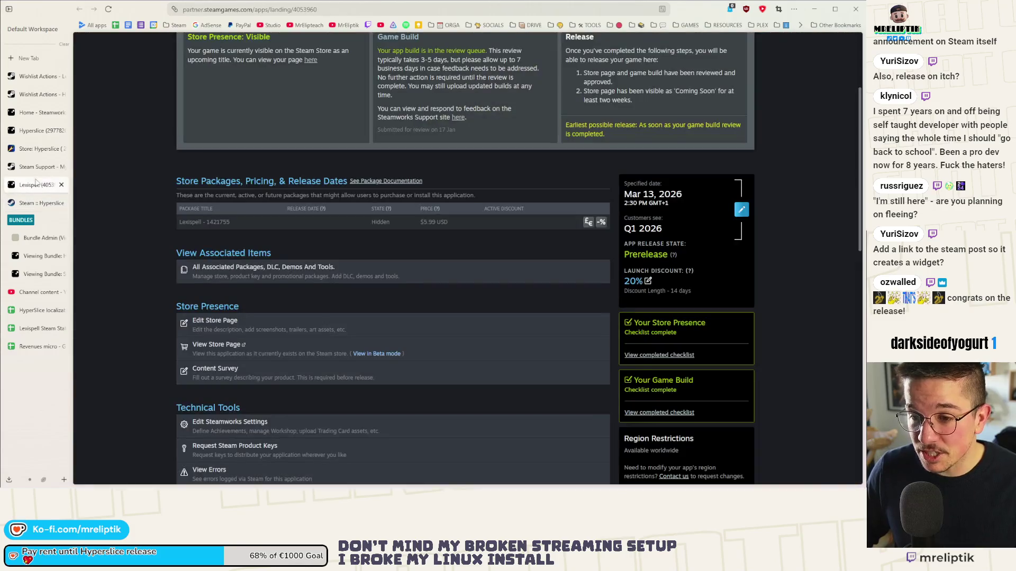
left_click(37, 165)
left_click(37, 150)
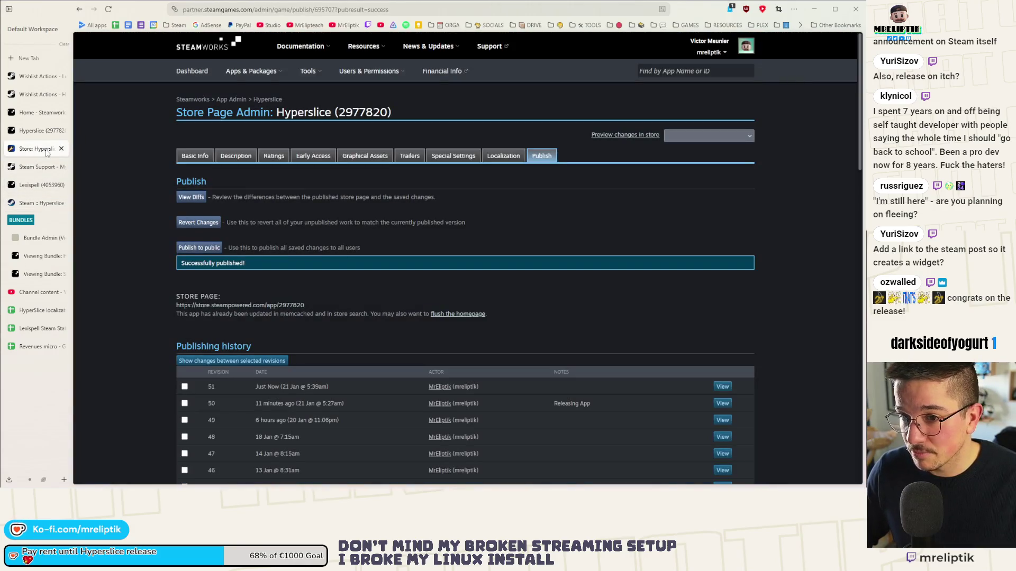
left_click(37, 131)
left_click(30, 146)
left_click(30, 137)
left_click(40, 113)
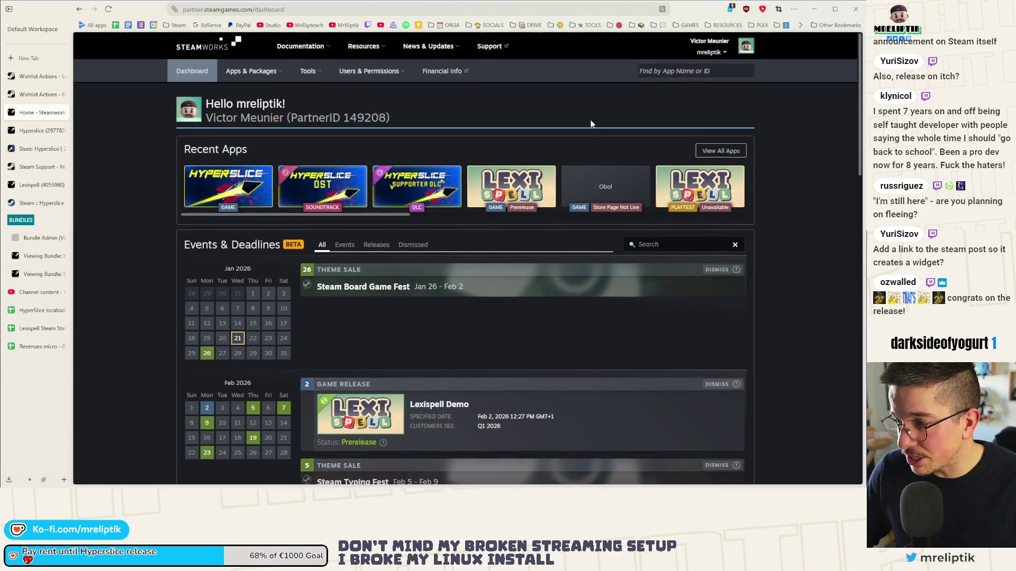
left_click(817, 13)
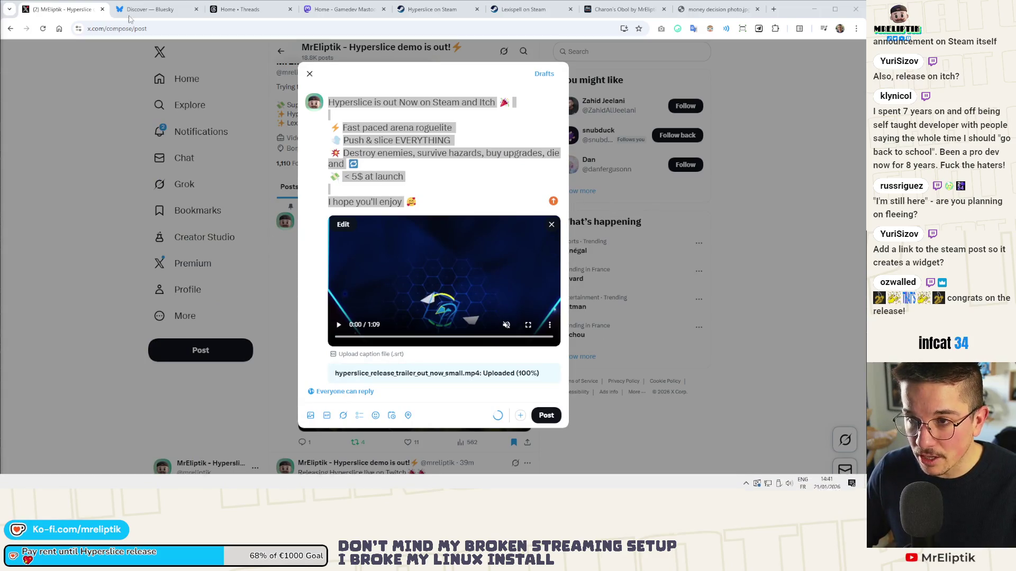
- Open a new first tab and load the Hyperslice itch.io edit project URL
left_click(773, 9)
left_click_drag(714, 9, 75, 14)
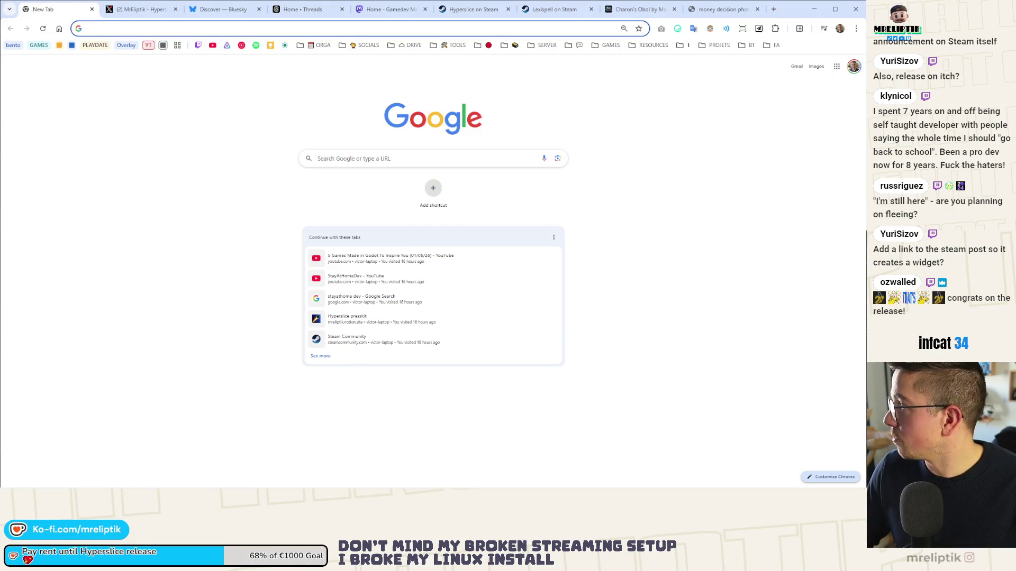
key("ctrl+v")
key("Return")
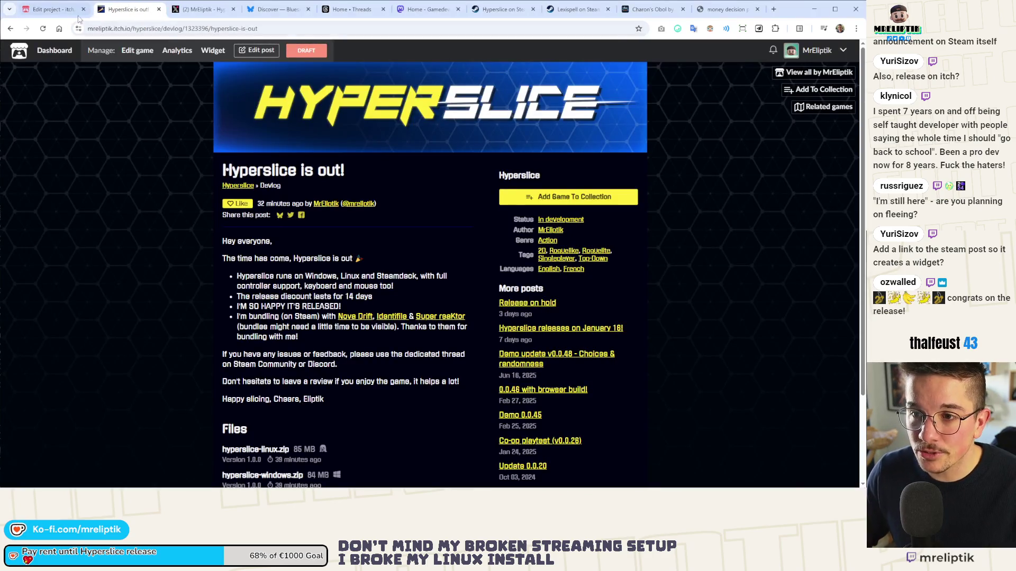
- Unhide the Linux supporter edition download
left_click(60, 14)
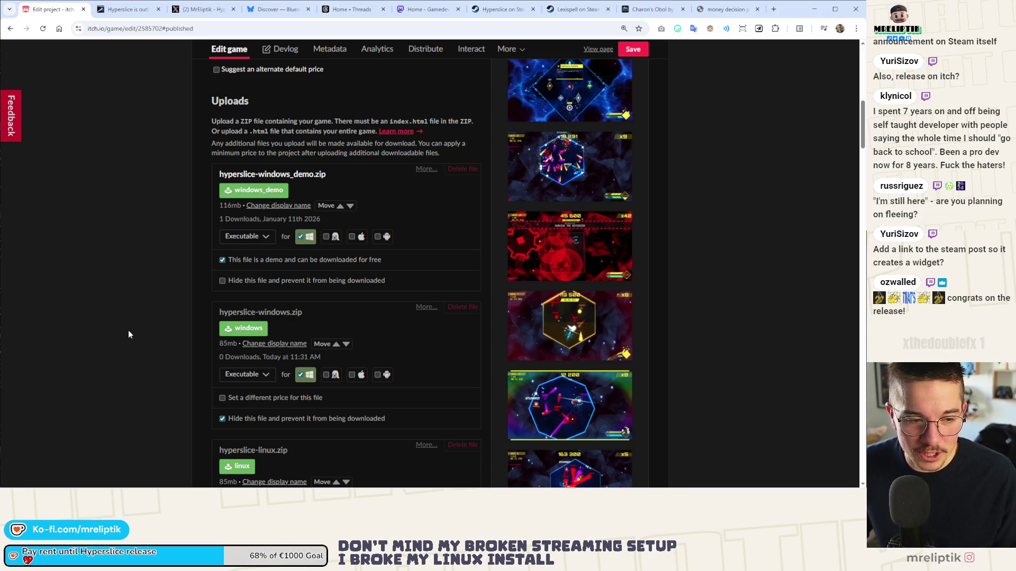
scroll(165, 258, "down", 5)
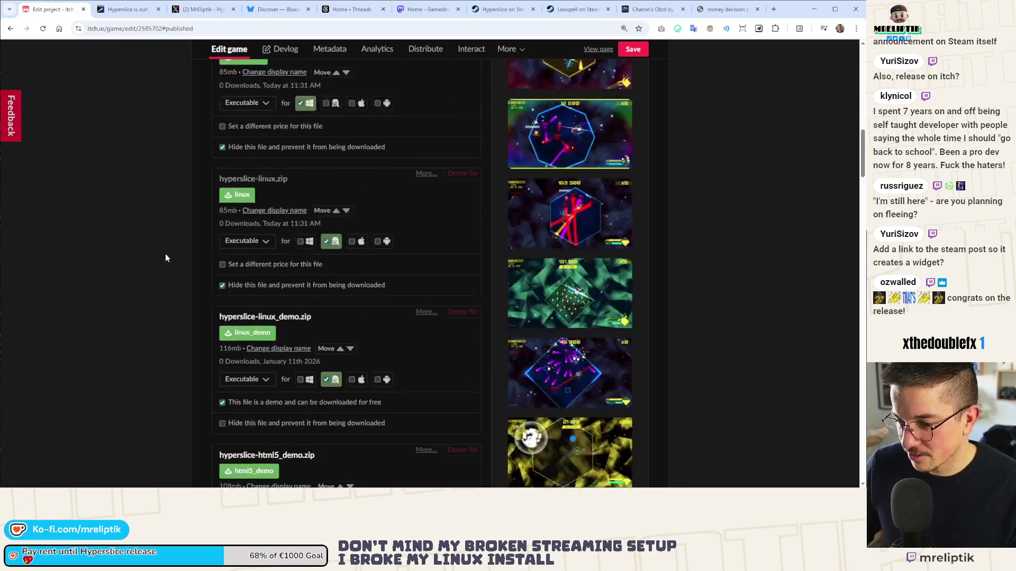
scroll(153, 320, "down", 3)
scroll(168, 303, "down", 5)
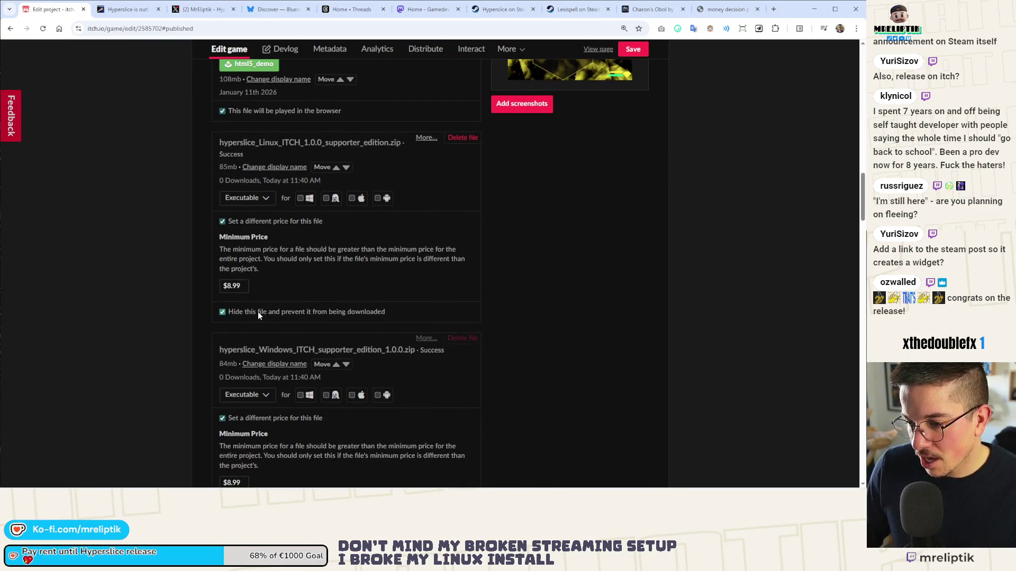
left_click(258, 312)
scroll(258, 314, "down", 3)
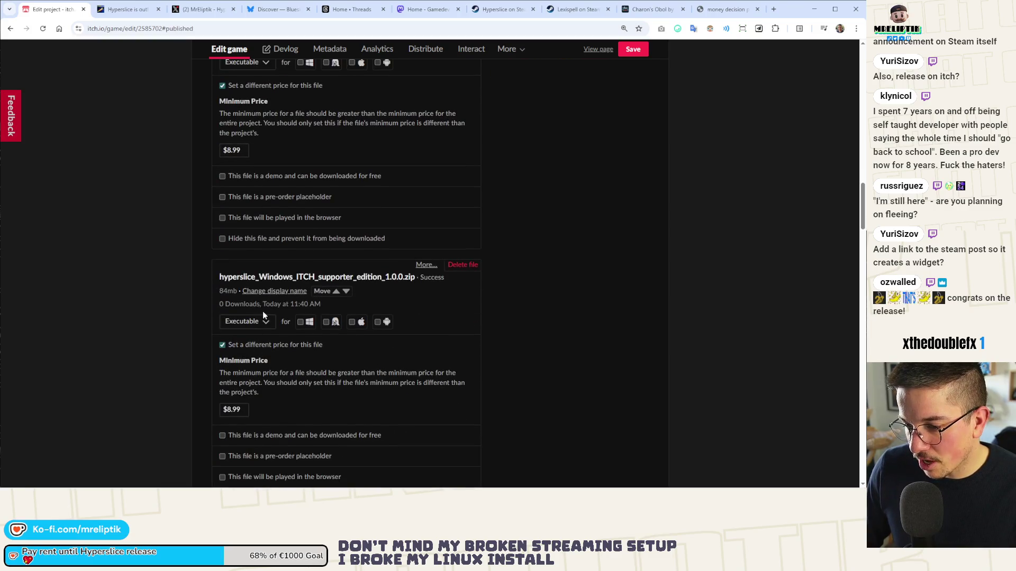
scroll(284, 306, "up", 10)
scroll(283, 302, "up", 3)
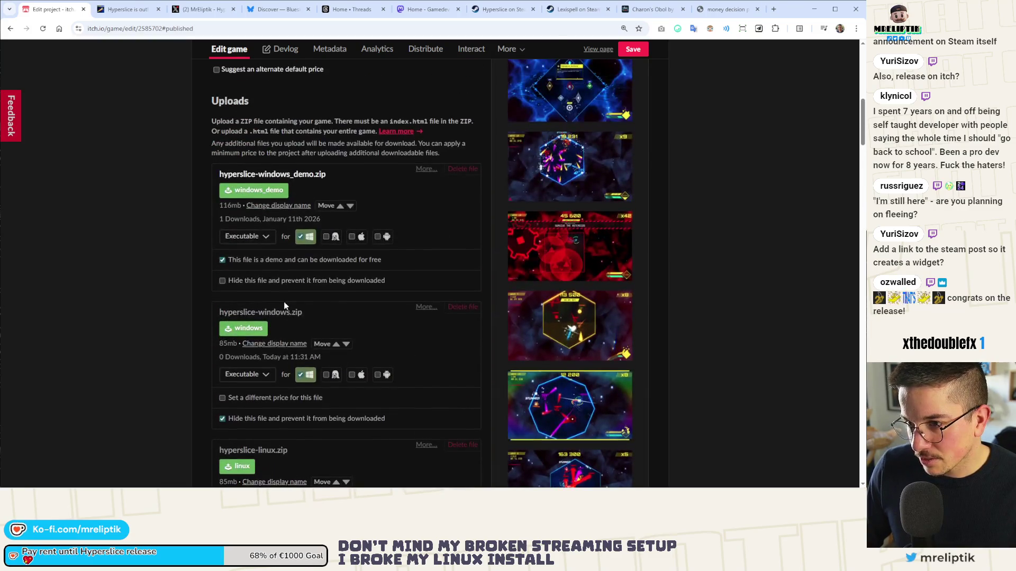
scroll(304, 263, "down", 5)
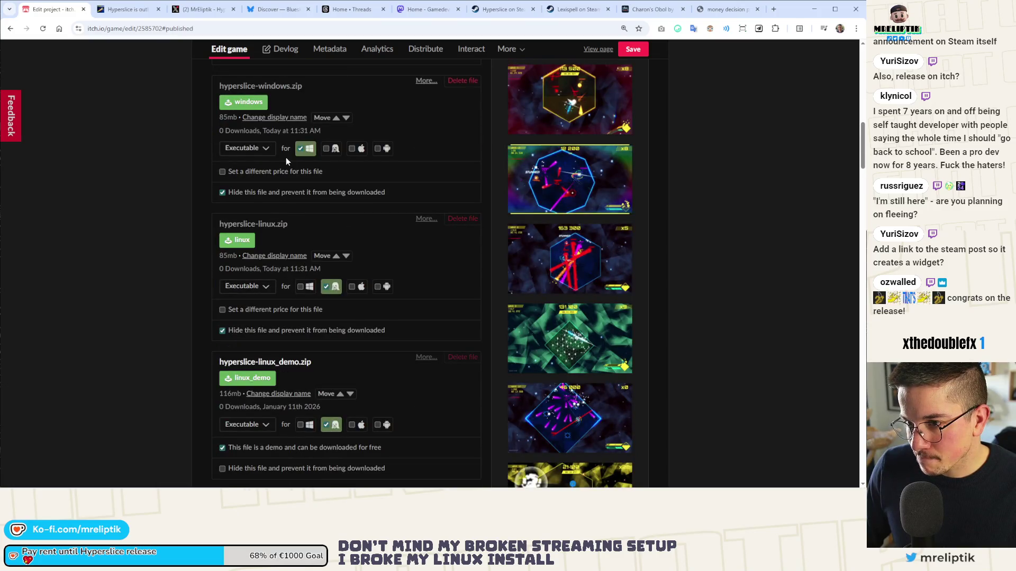
- Unhide hyperslice-windows.zip and hyperslice-linux.zip and save the uploads
left_click(263, 193)
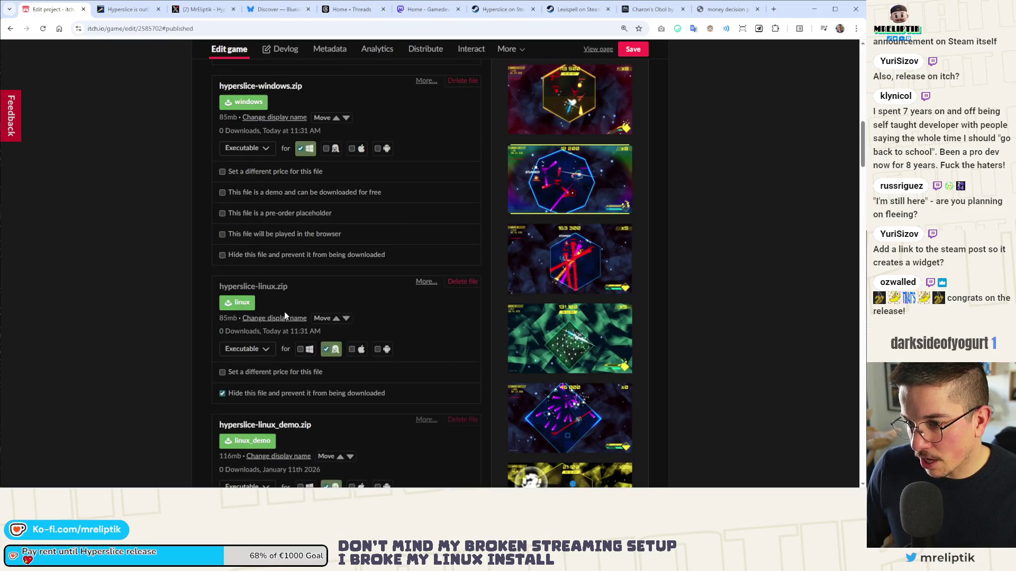
scroll(285, 310, "down", 2)
left_click(260, 302)
scroll(470, 207, "down", 1)
left_click(633, 48)
- Open the public game page in a new tab and set Release status to Released
middle_click(377, 48)
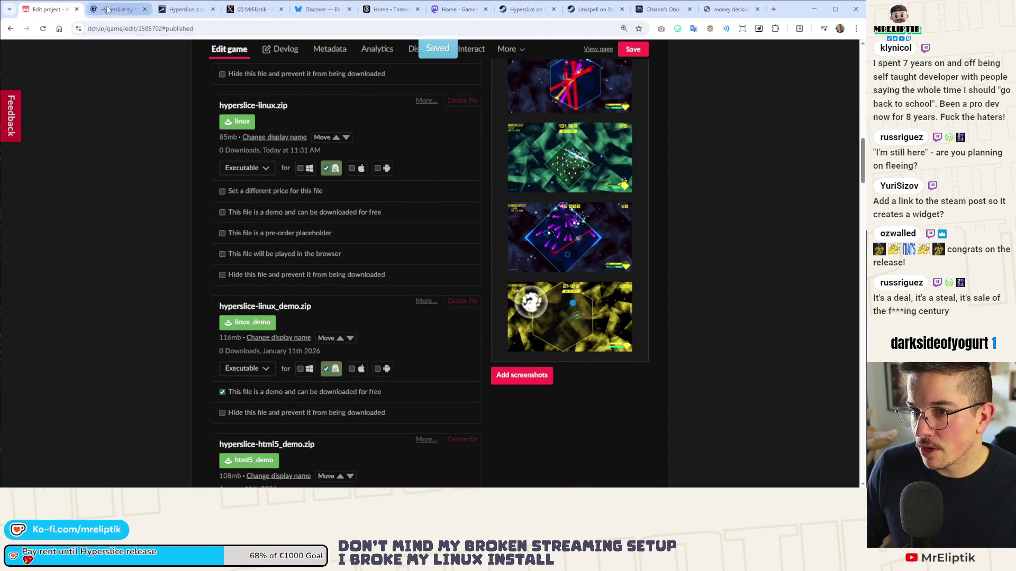
key("ctrl+Tab")
key("ctrl+shift+Tab")
scroll(275, 278, "up", 12)
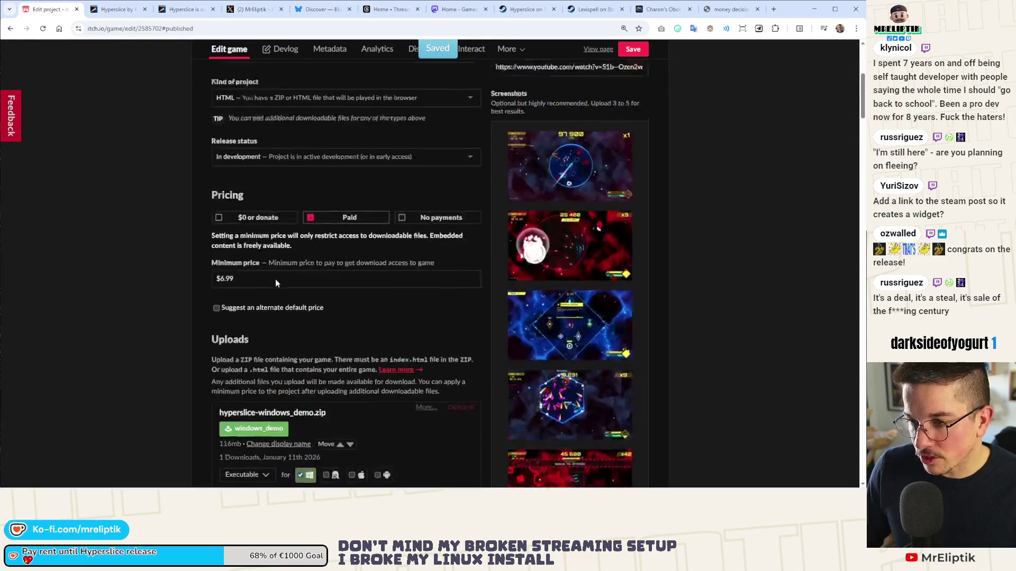
scroll(274, 278, "down", 1)
left_click(245, 239)
left_click(233, 275)
left_click(119, 9)
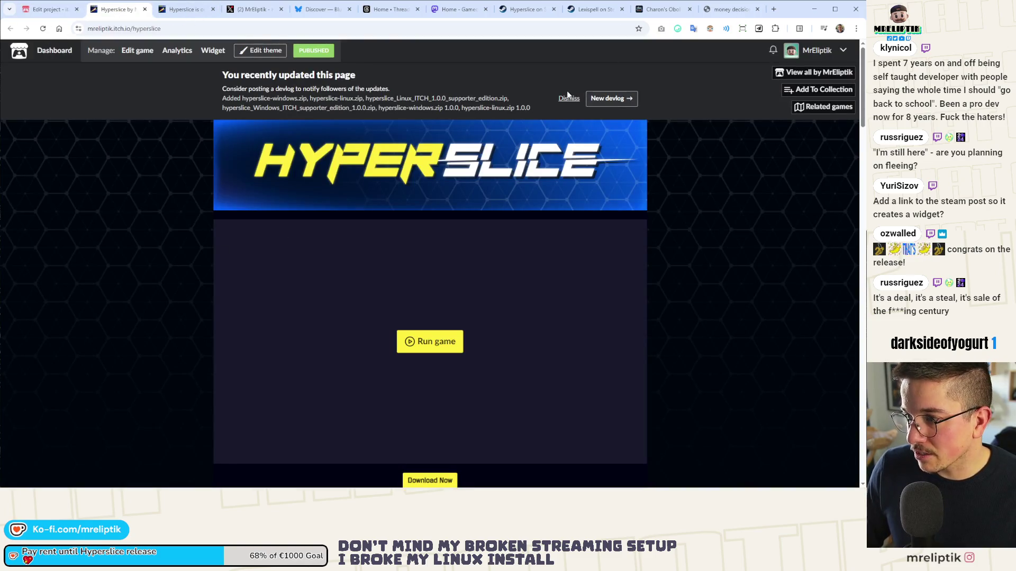
- Confirm the public page's Purchase section lists four release files at $6.99
scroll(156, 261, "down", 10)
scroll(180, 256, "up", 3)
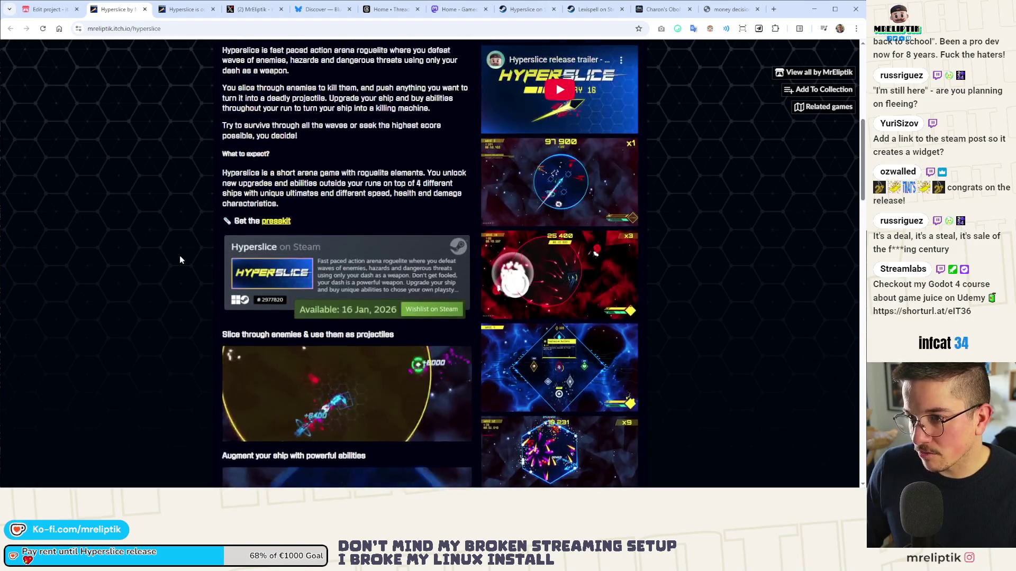
scroll(182, 258, "down", 8)
scroll(244, 264, "down", 12)
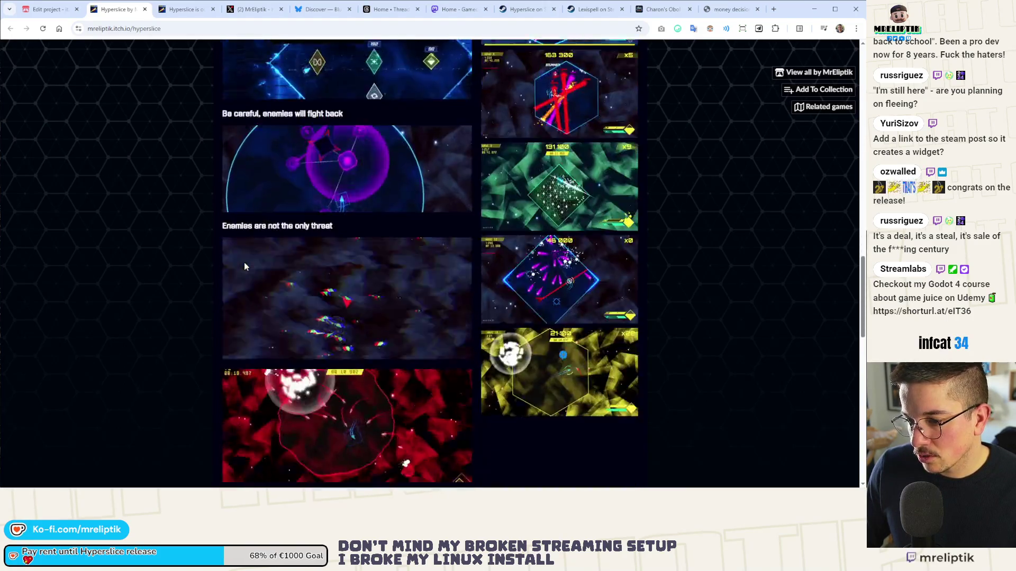
scroll(264, 254, "up", 3)
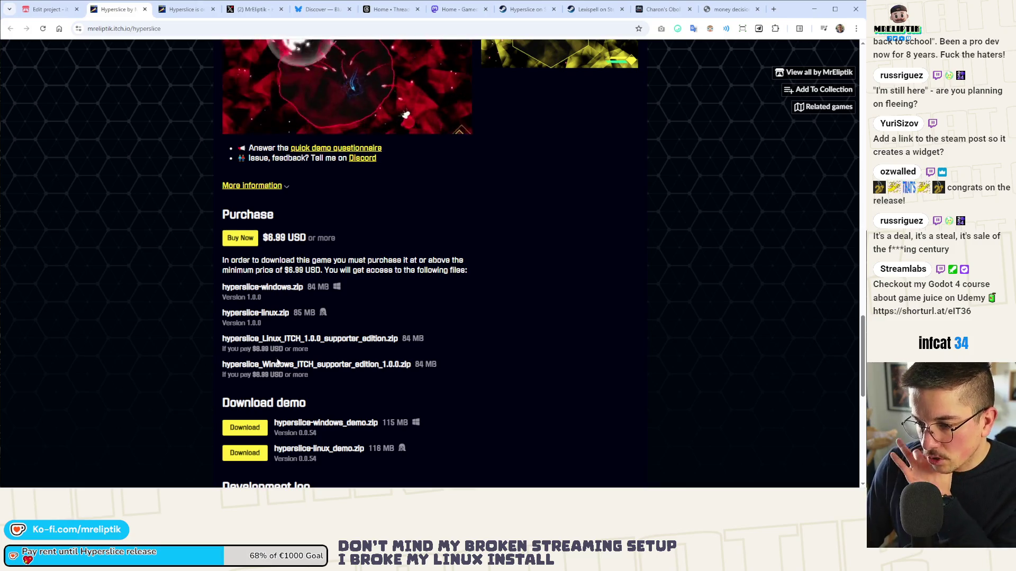
left_click(174, 6)
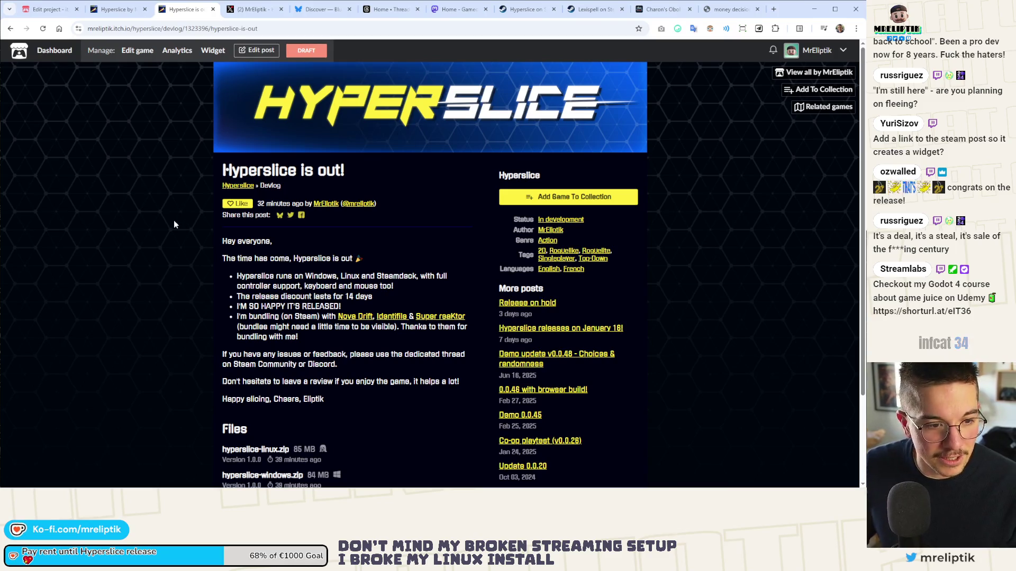
- Publish the 'Hyperslice is out!' devlog via Edit post and Save, then close its tab
scroll(172, 227, "down", 2)
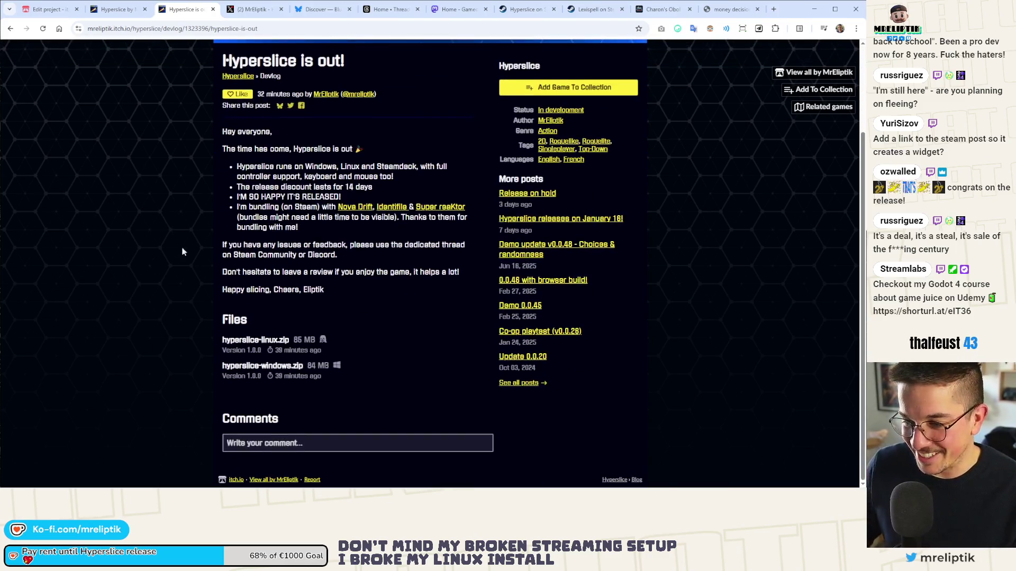
scroll(248, 313, "up", 2)
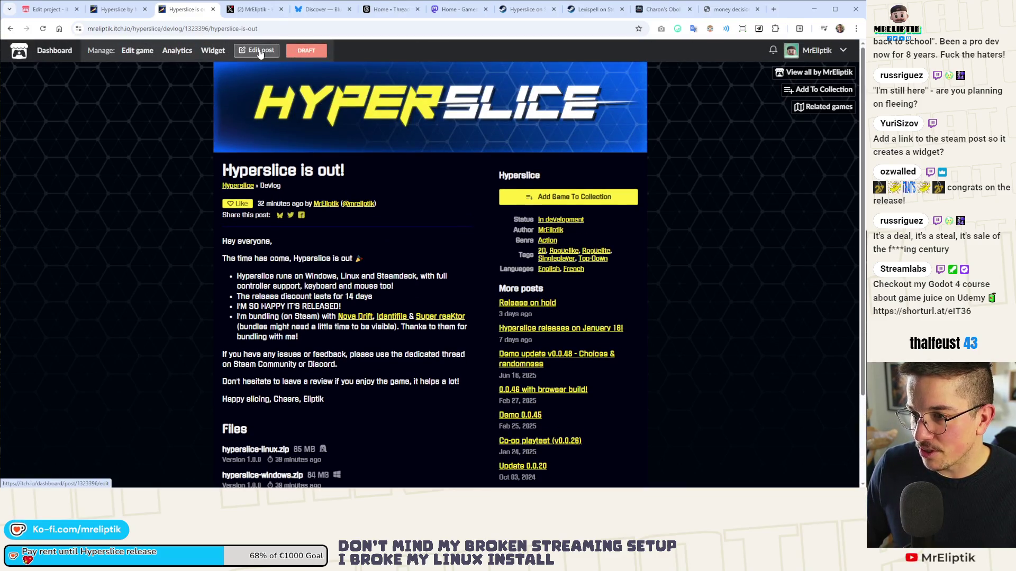
left_click(286, 49)
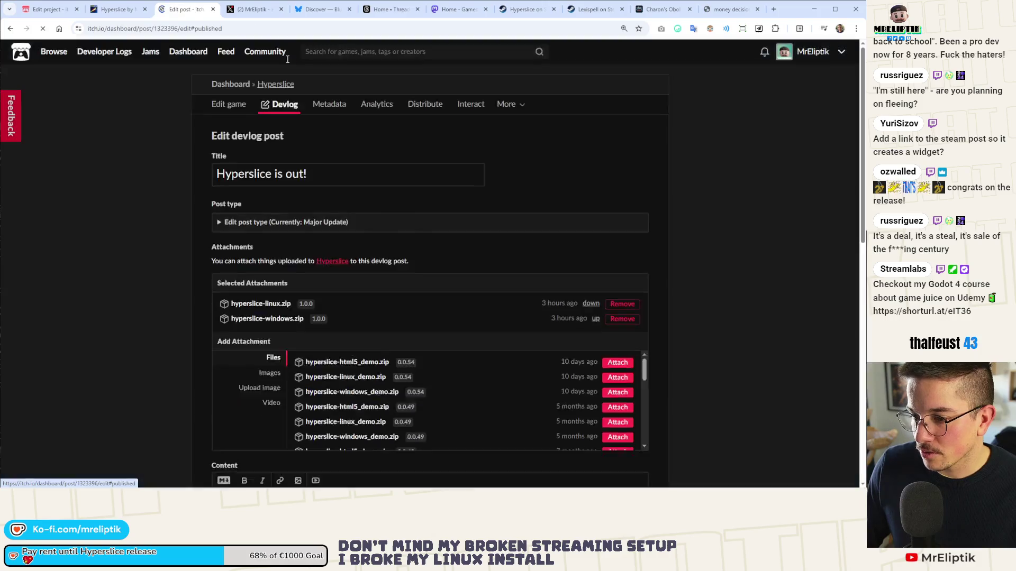
left_click(225, 401)
scroll(204, 251, "down", 3)
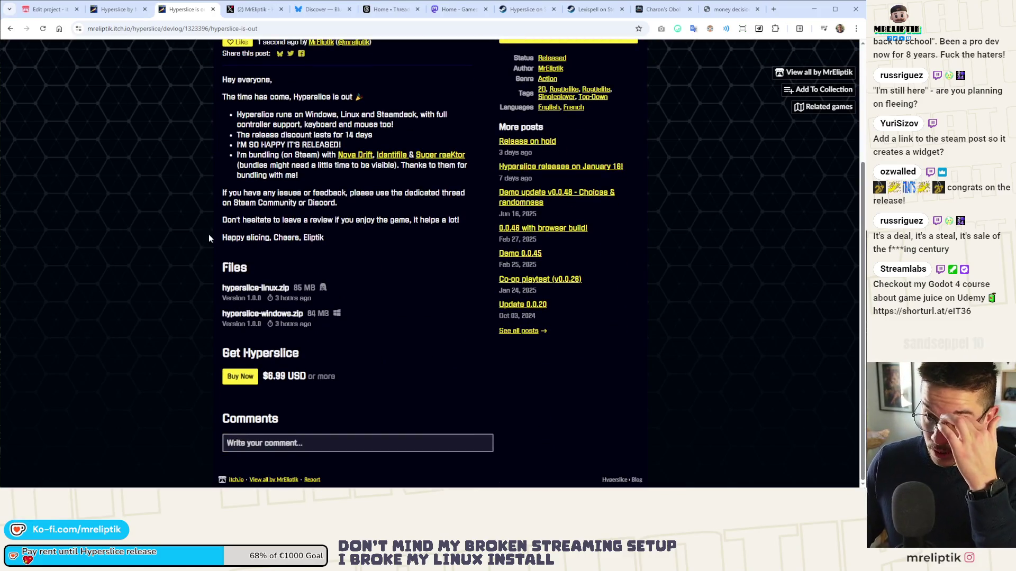
scroll(208, 233, "up", 3)
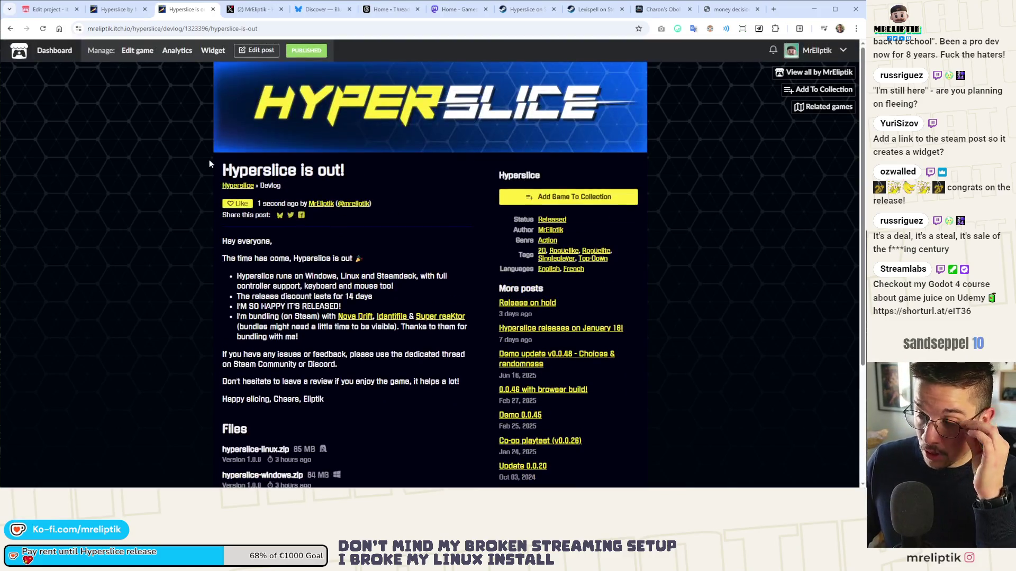
middle_click(182, 10)
left_click(116, 10)
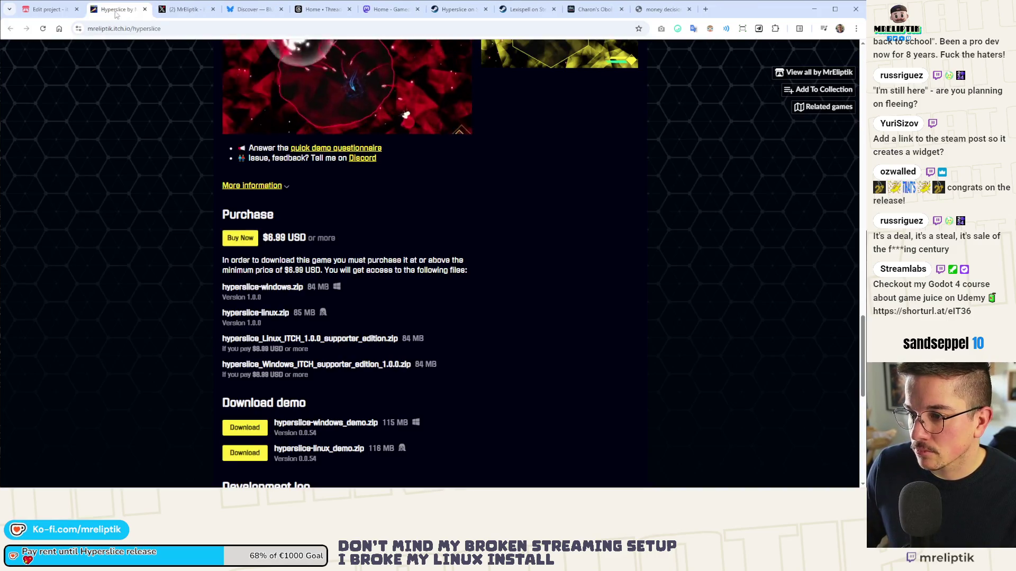
- Preview the end of the trailer attached to the X draft
left_click(182, 9)
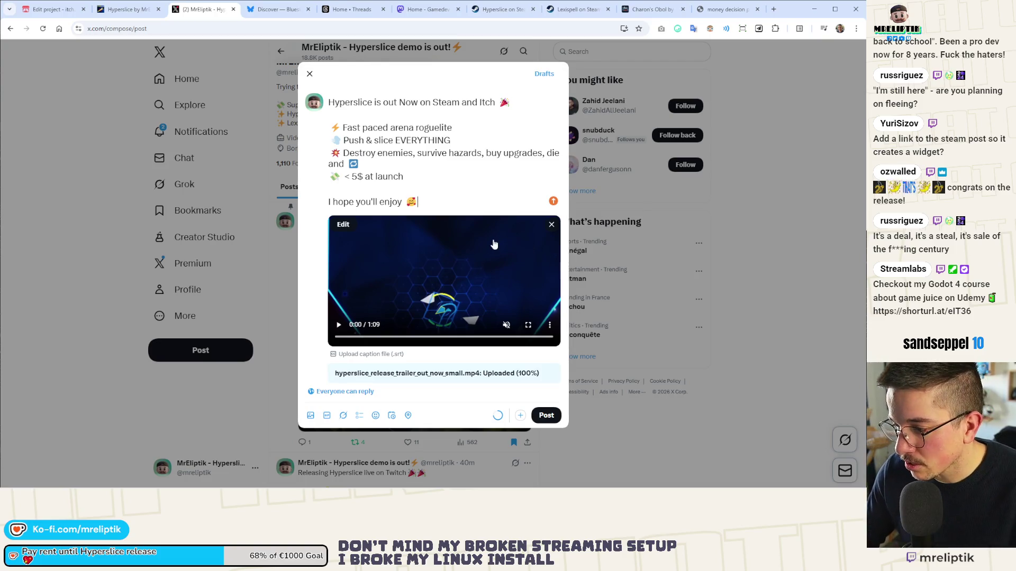
left_click(531, 337)
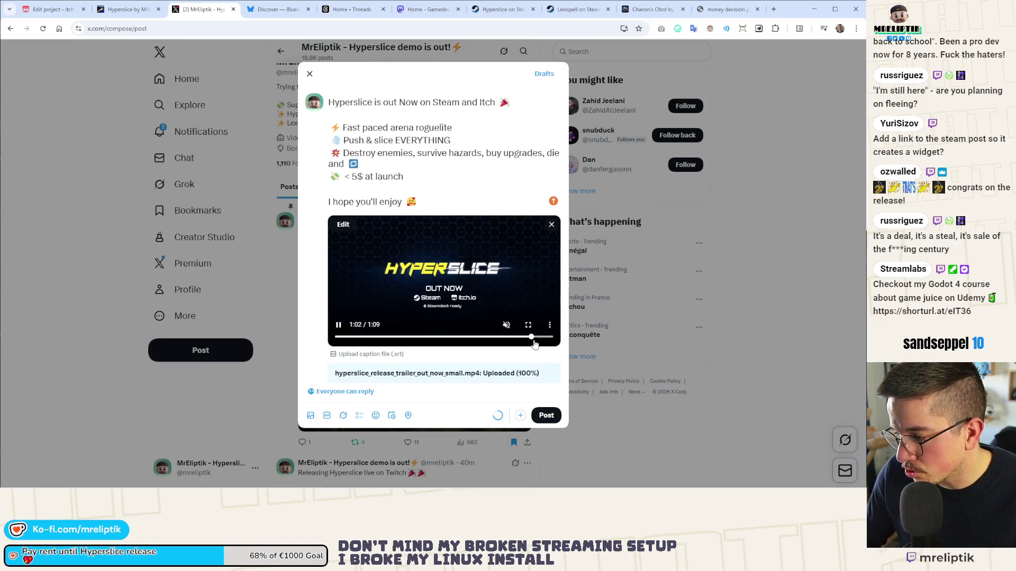
left_click(341, 325)
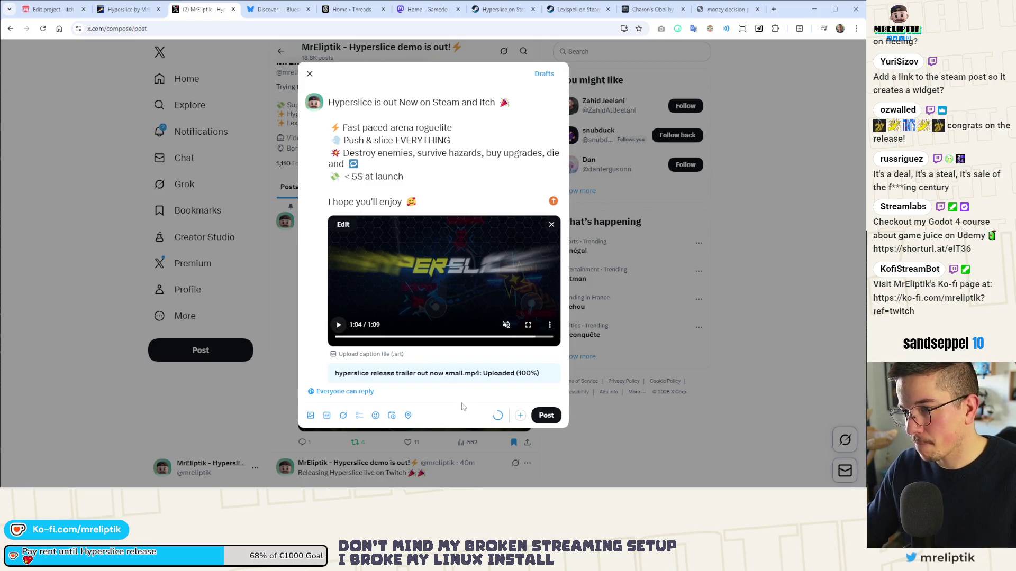
- Change 'Now' to 'NOW' in the first line, copy the text, and post it on X
left_click(408, 103)
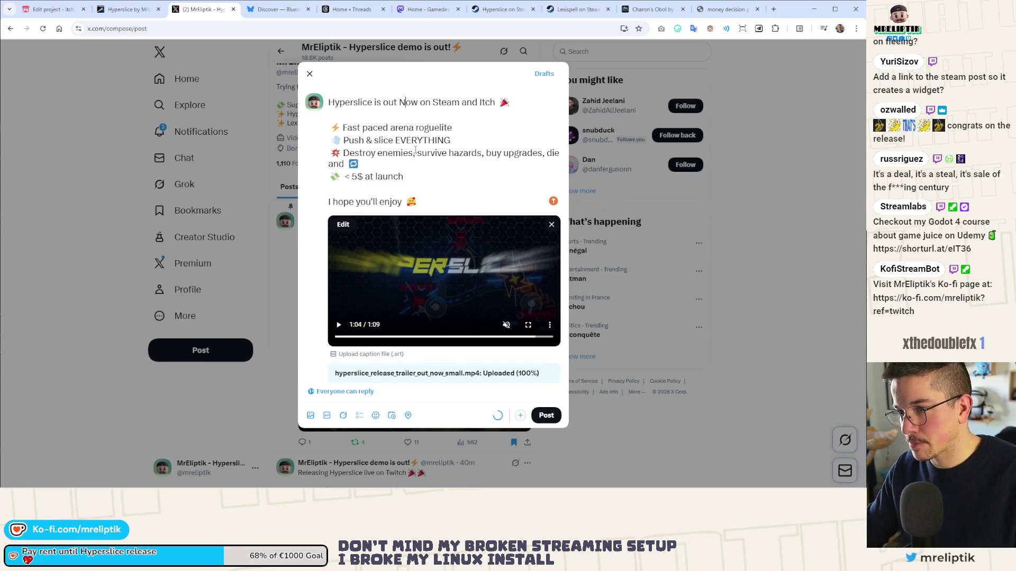
key("BackSpace")
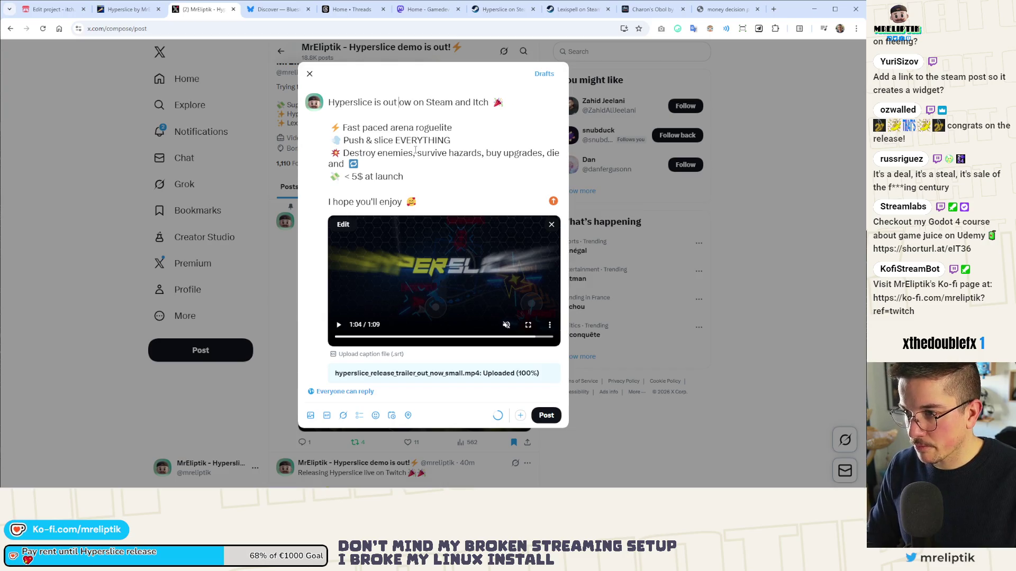
type("n")
double_click(404, 105)
type("NOW")
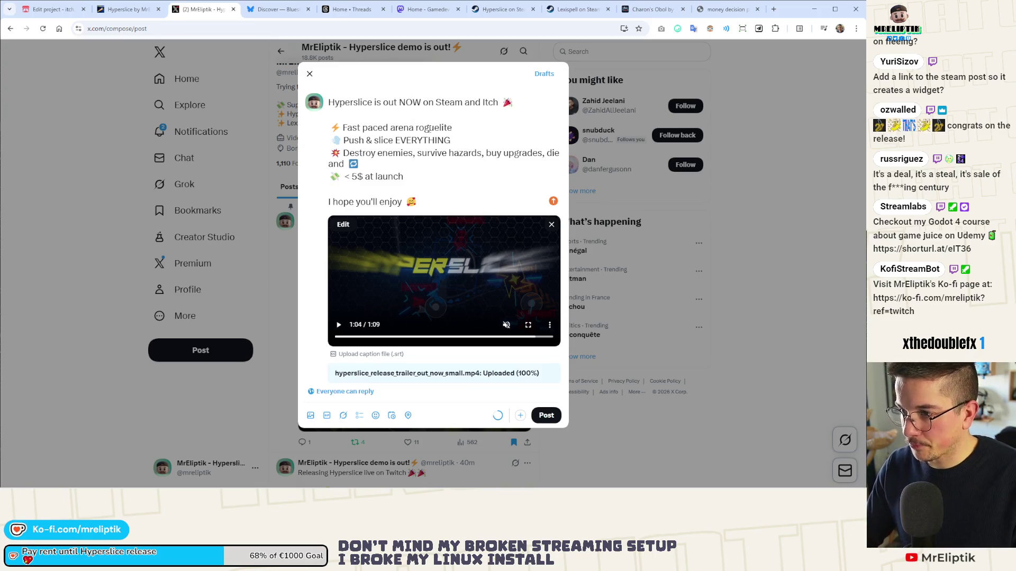
key("ctrl+a")
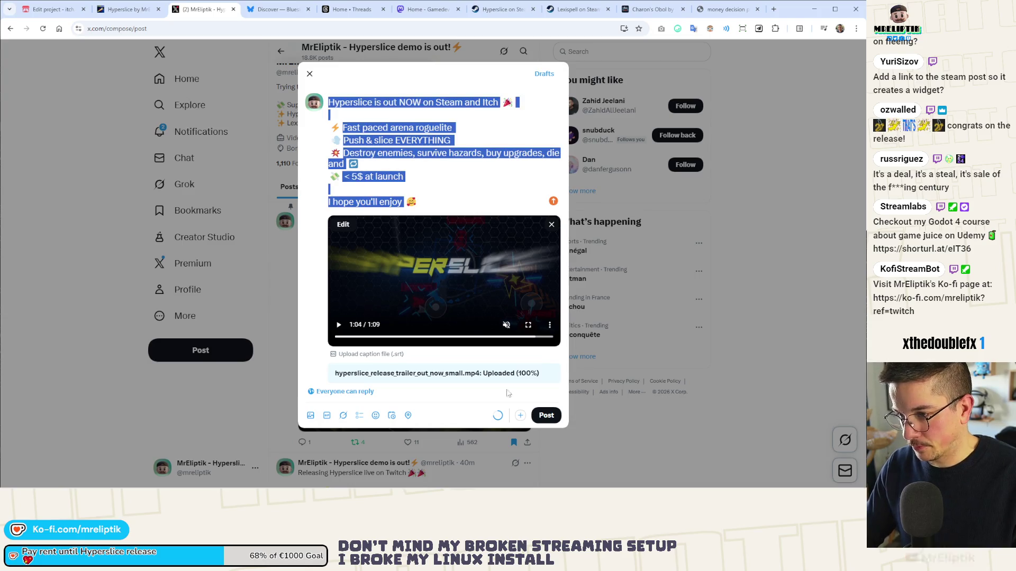
left_click(546, 416)
left_click(277, 9)
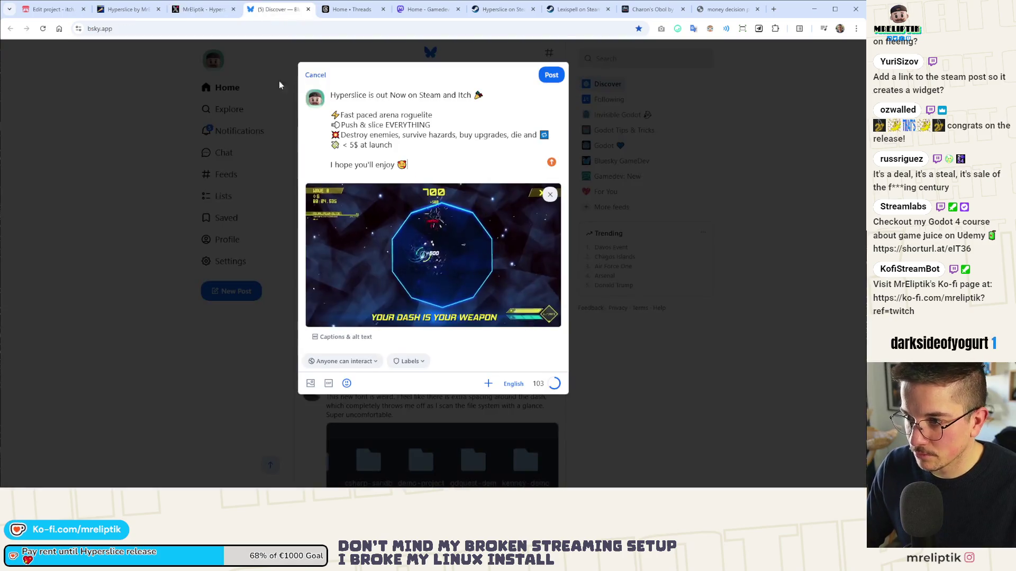
key("ctrl+a")
key("ctrl+v")
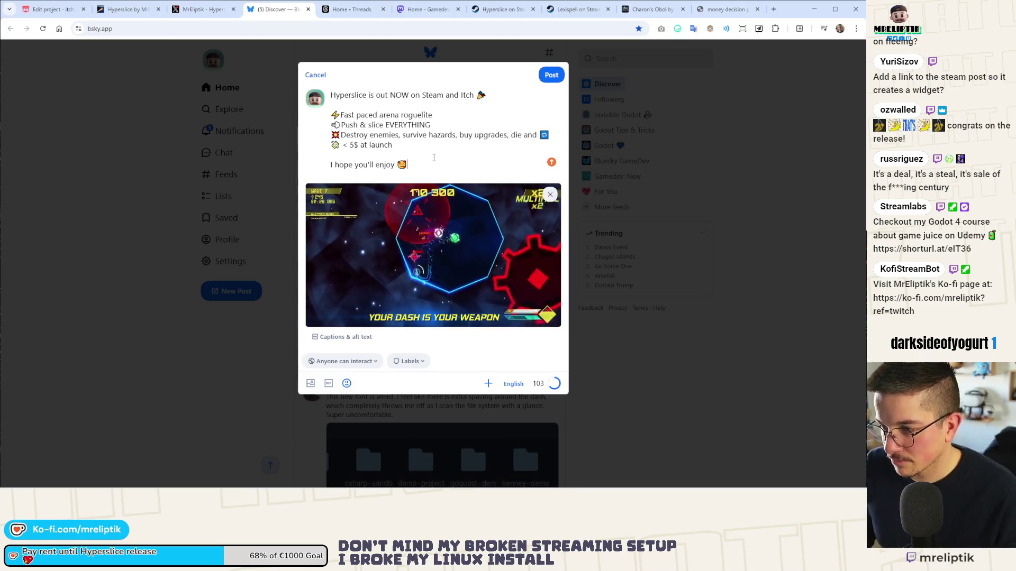
key("Return")
key("Return")
type("https://s.team/a/2977820")
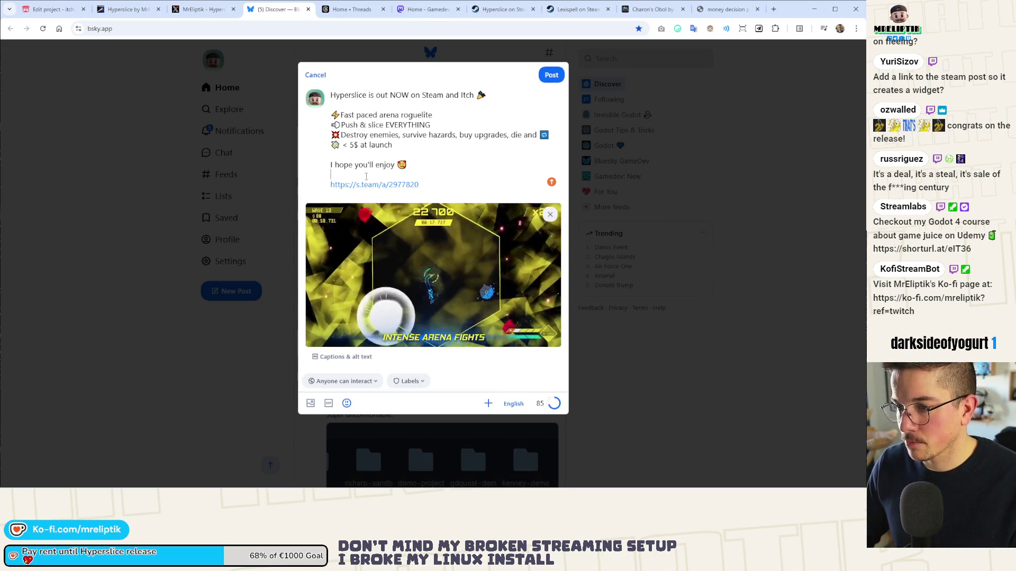
key("BackSpace")
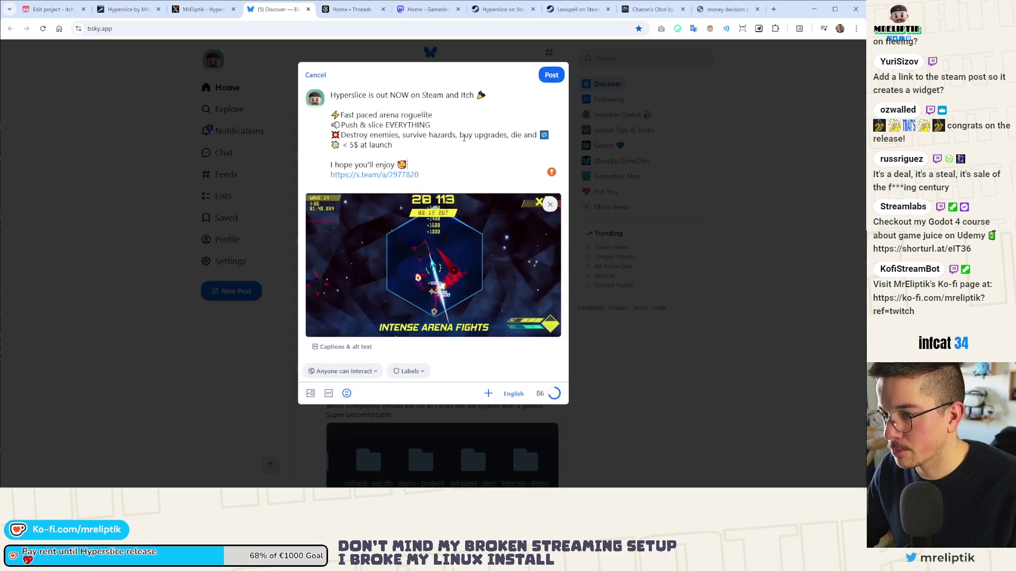
left_click(552, 74)
left_click(343, 9)
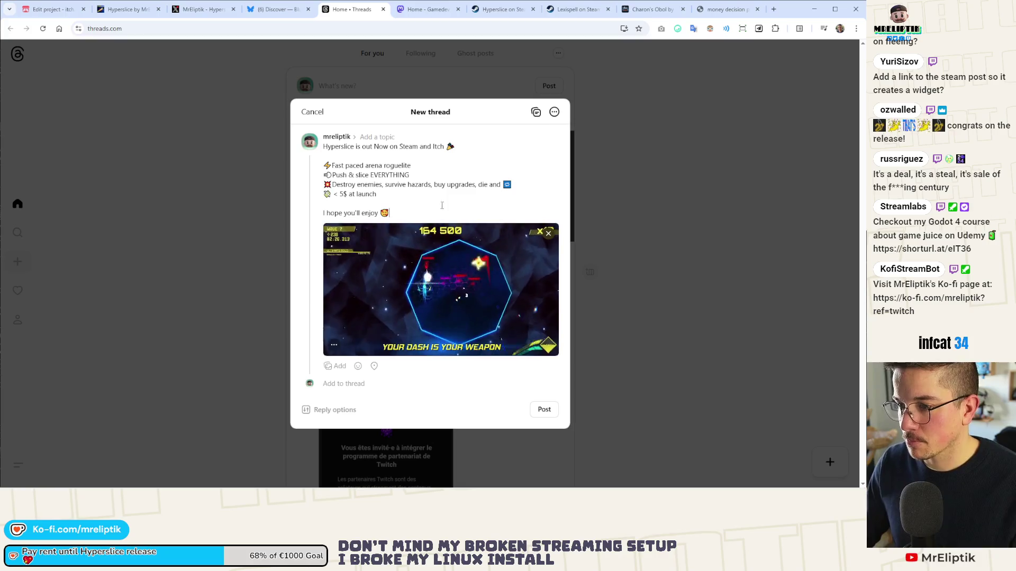
- Post the announcement on Threads with a second part 'Get it on Steam 👇' plus the store link
key("ctrl+a")
key("ctrl+v")
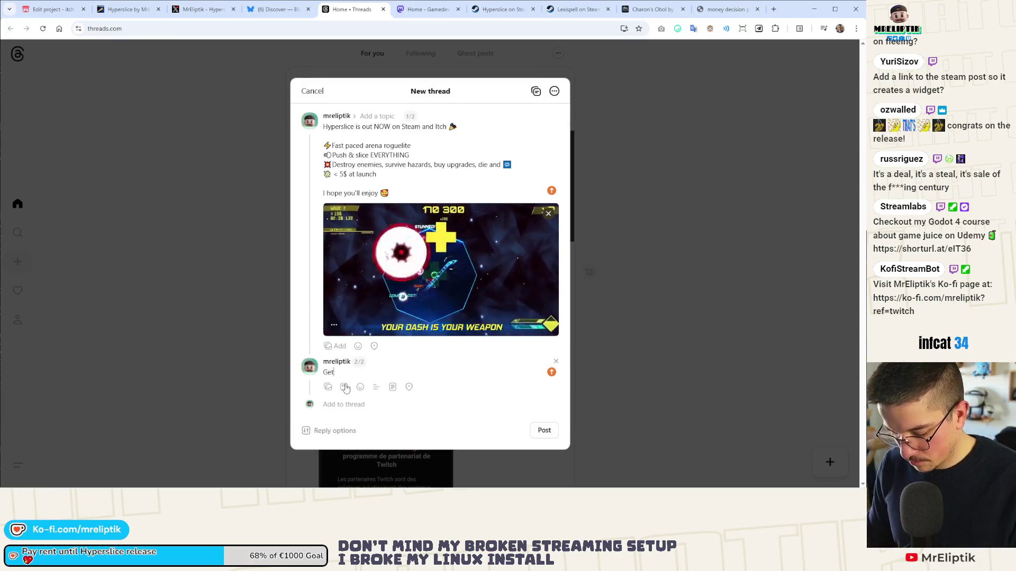
type(" it on Steam éd")
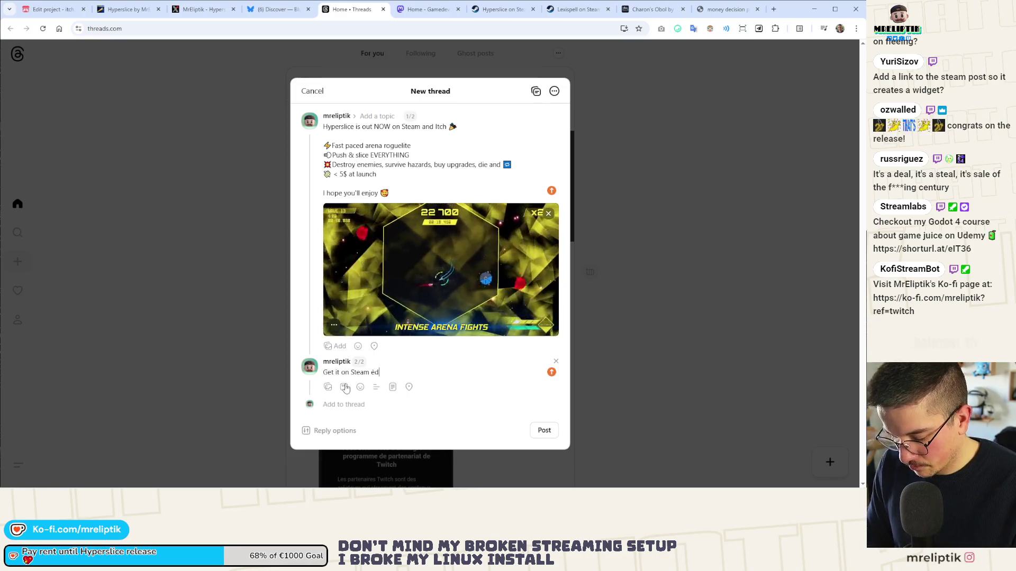
key("super+period")
key("Return")
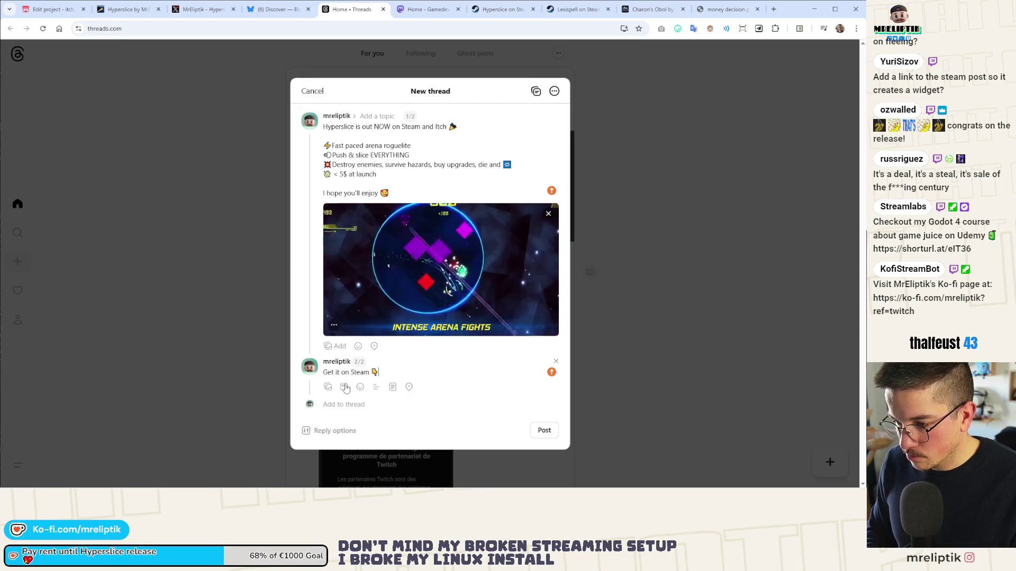
key("Return")
type("https://s.team/a/2977820")
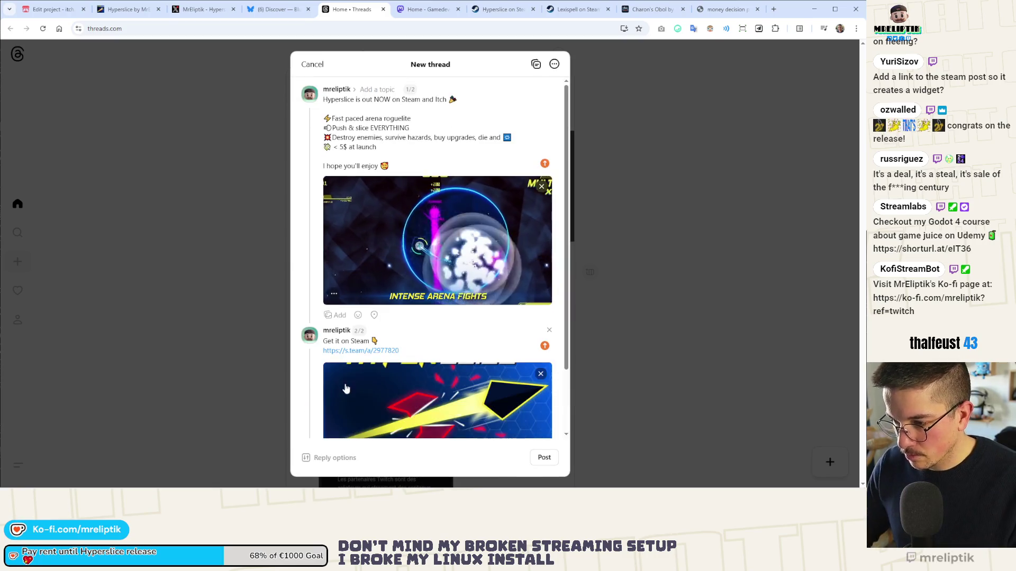
key("ctrl+a")
key("ctrl+c")
scroll(512, 455, "down", 2)
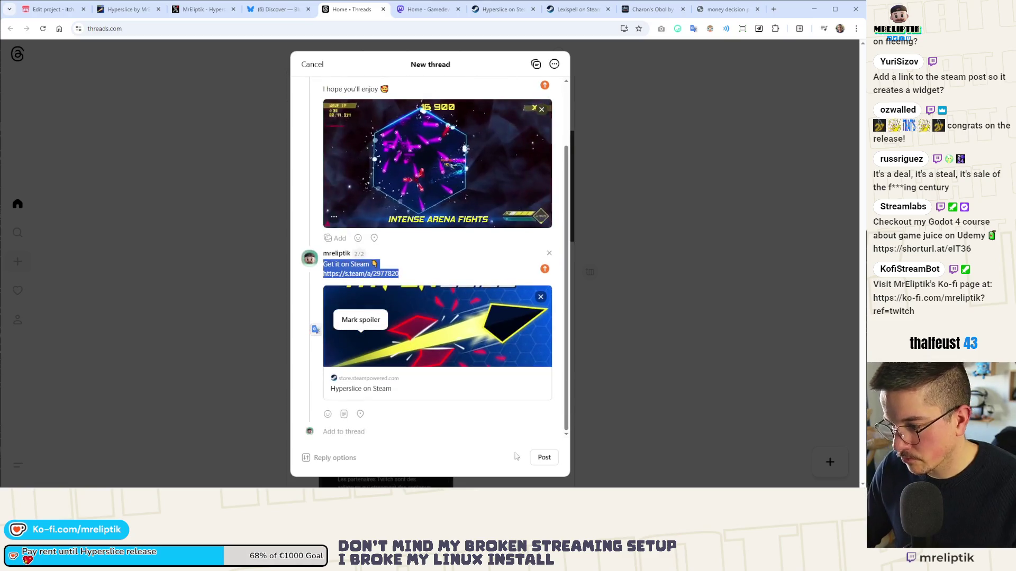
left_click(544, 457)
left_click(204, 9)
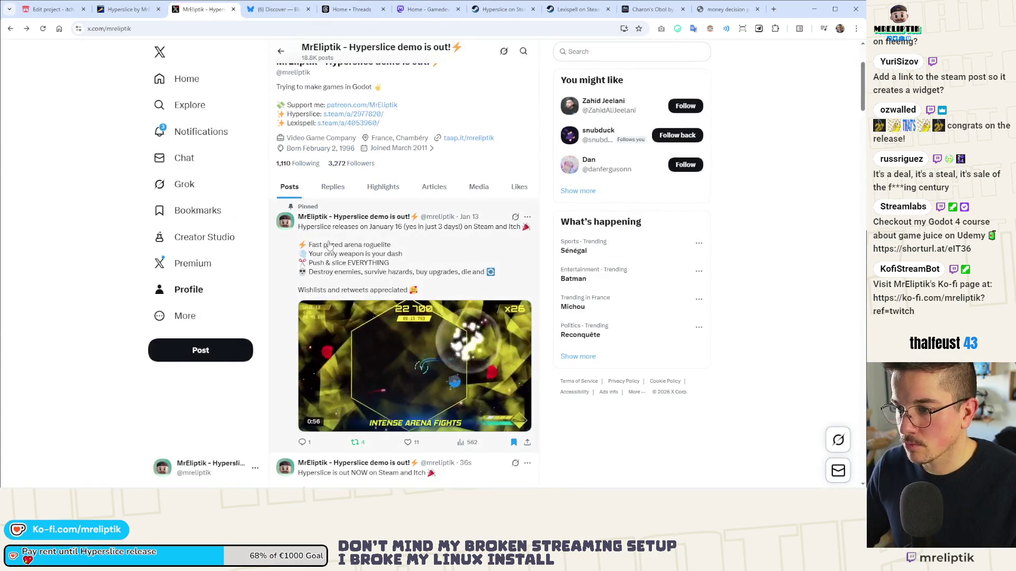
- Reply to the X release post with the 'Get it on Steam' text and store link
left_click(180, 291)
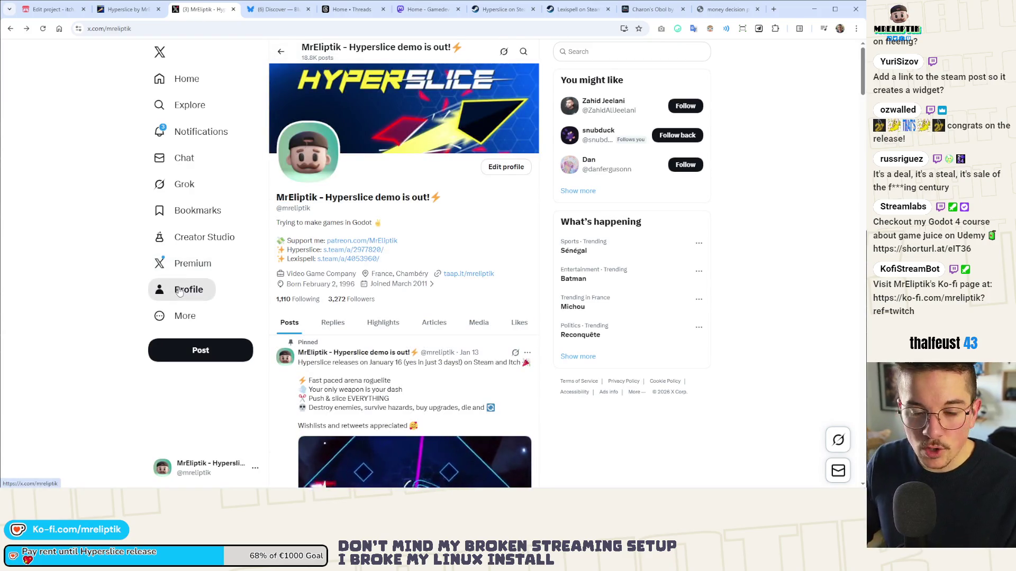
scroll(291, 287, "down", 8)
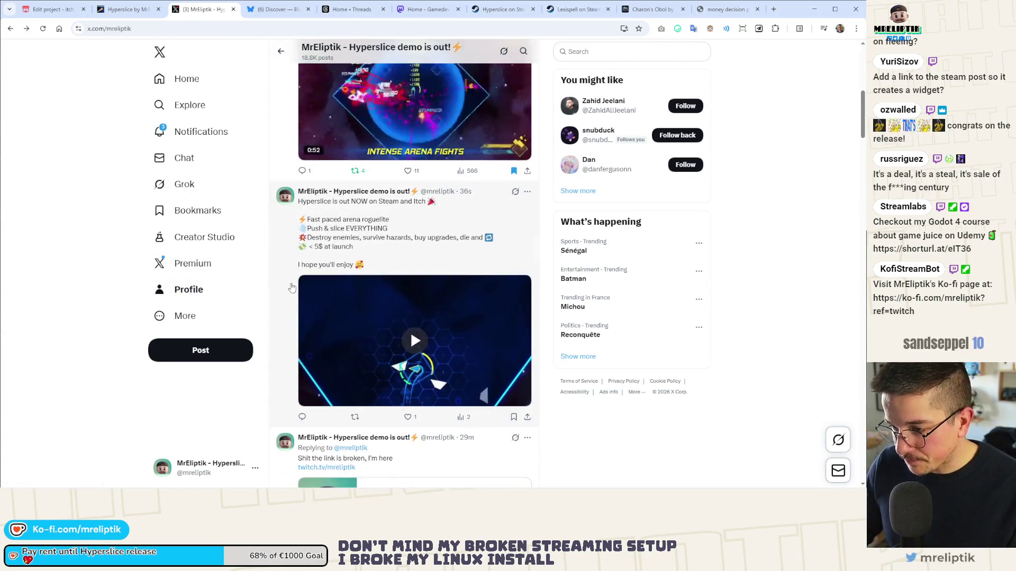
left_click(291, 287)
scroll(319, 388, "down", 2)
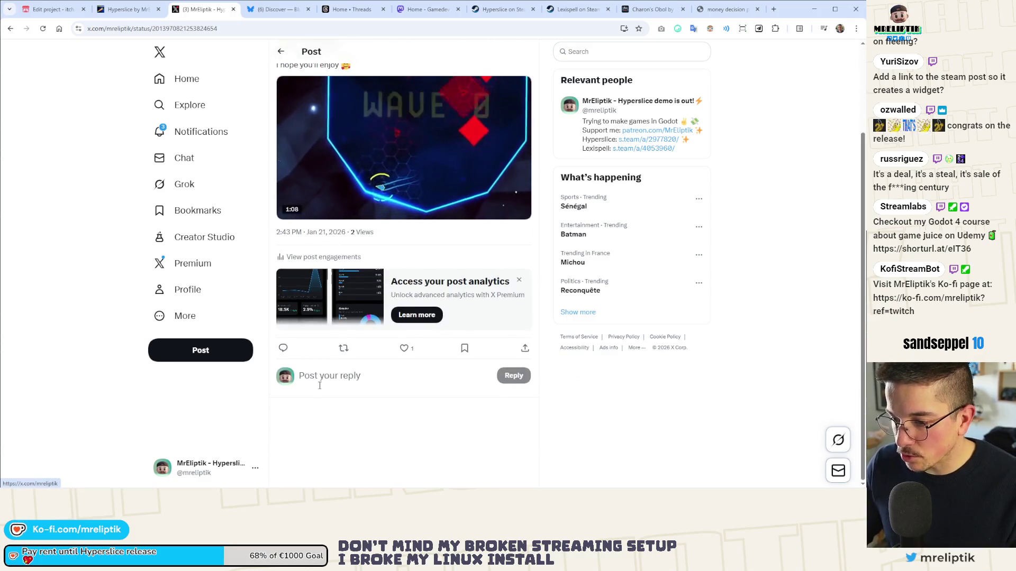
left_click(319, 387)
key("ctrl+v")
key("ctrl+Return")
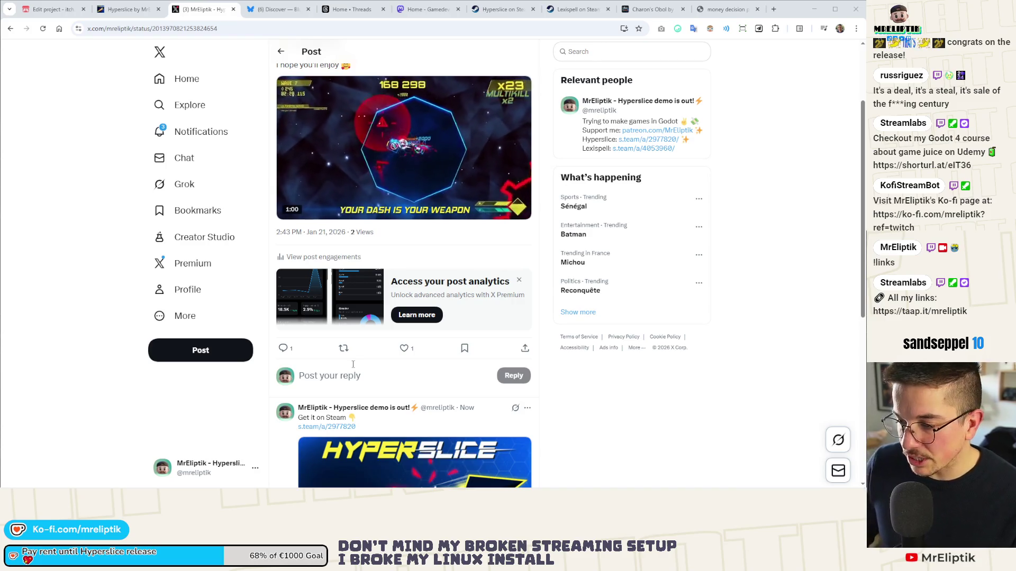
scroll(210, 151, "down", 2)
scroll(210, 152, "up", 5)
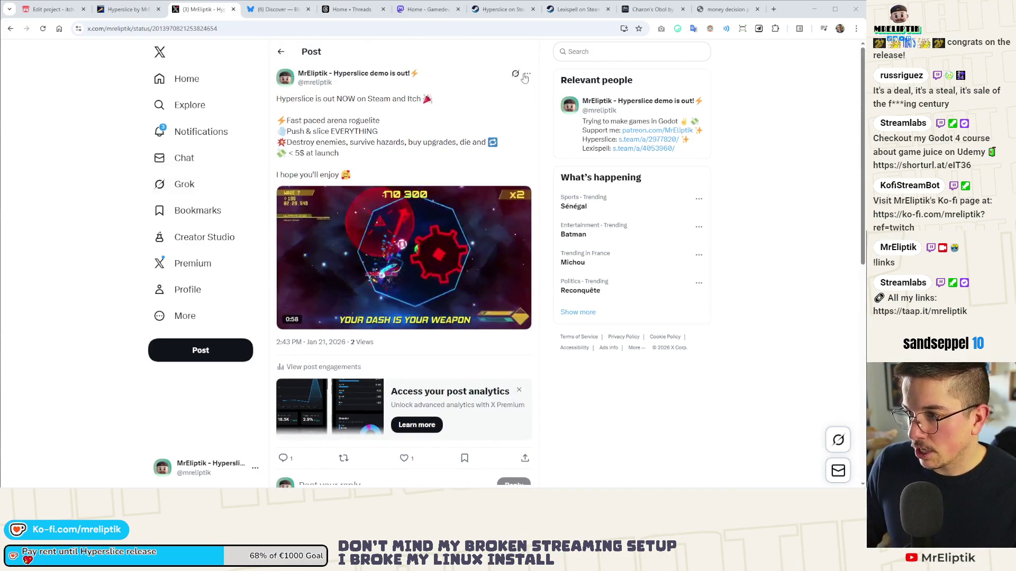
- Pin the release post to the X profile, then check and close Notifications
left_click(527, 73)
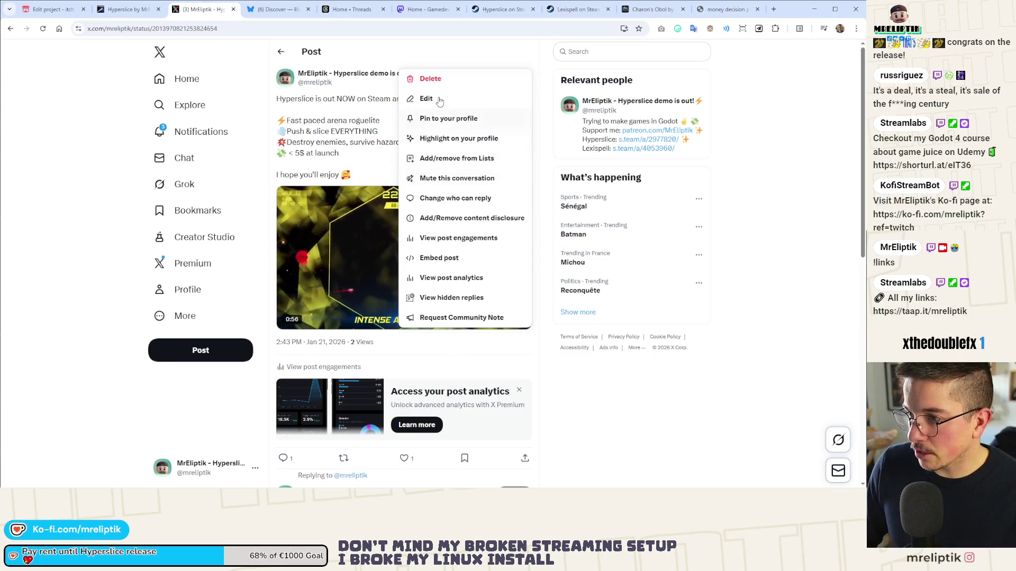
left_click(450, 119)
left_click(433, 277)
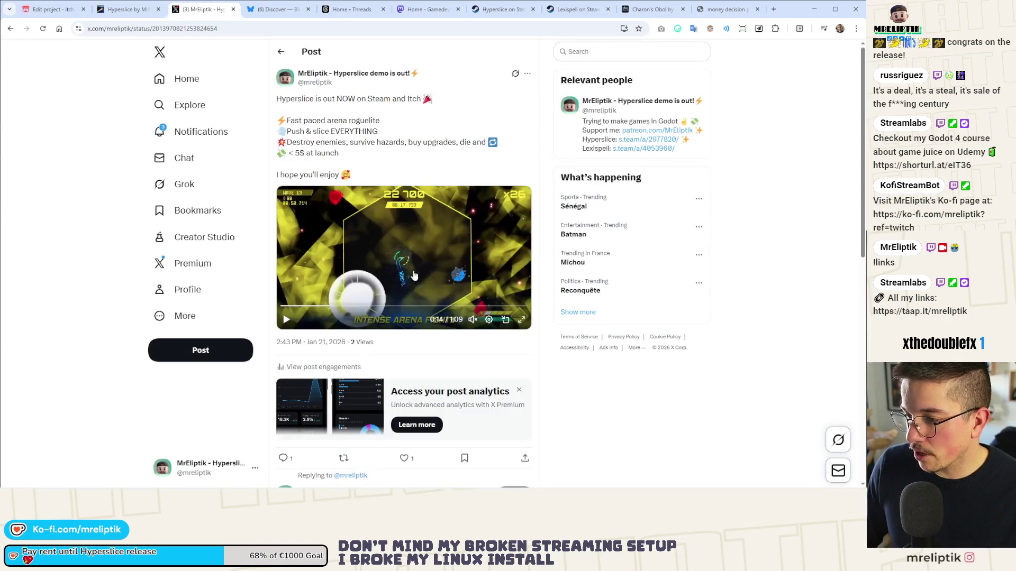
left_click(200, 132)
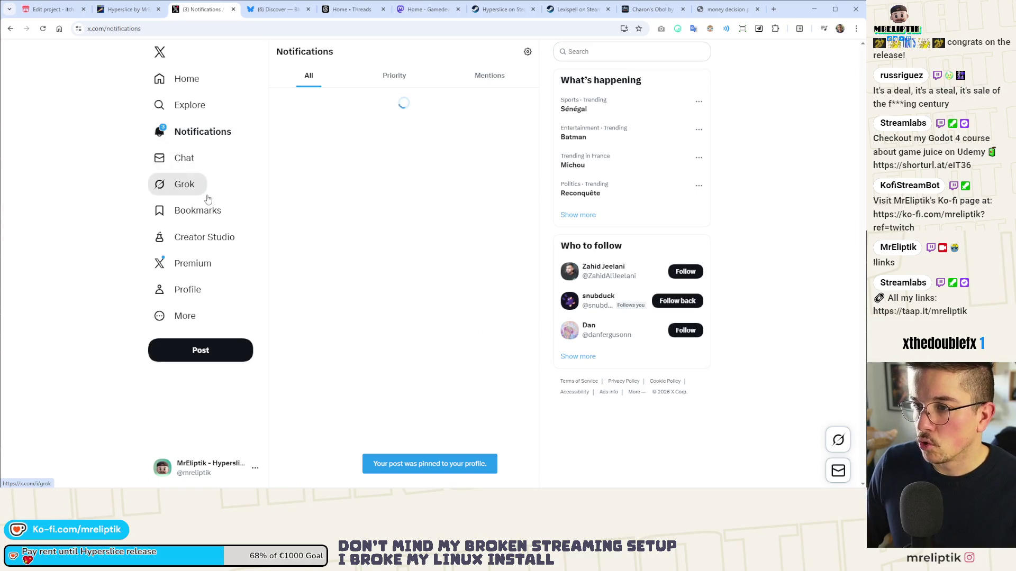
middle_click(211, 15)
- Open the Bluesky release post from Notifications and view its options menu
left_click(233, 134)
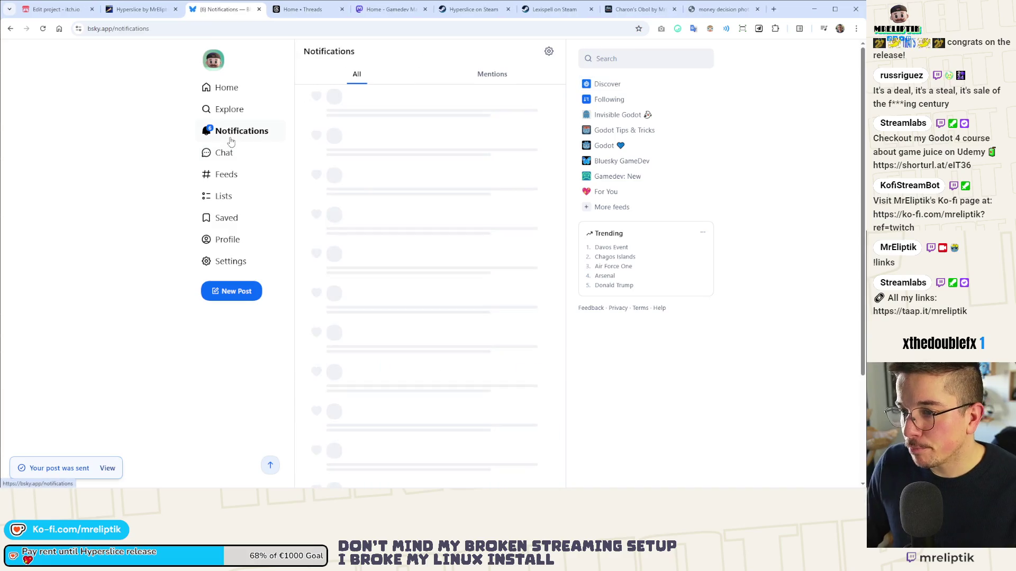
left_click(447, 197)
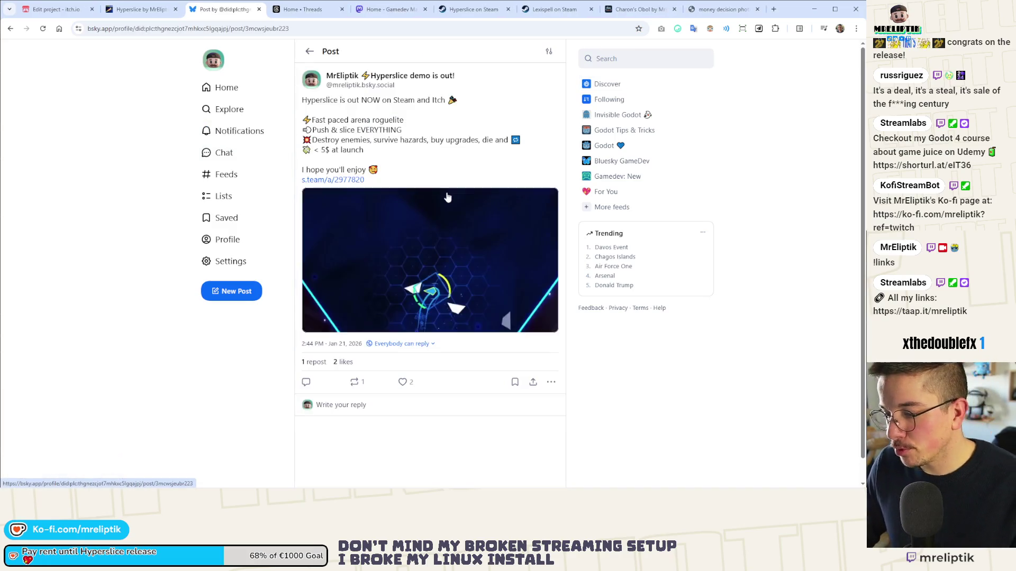
left_click(550, 382)
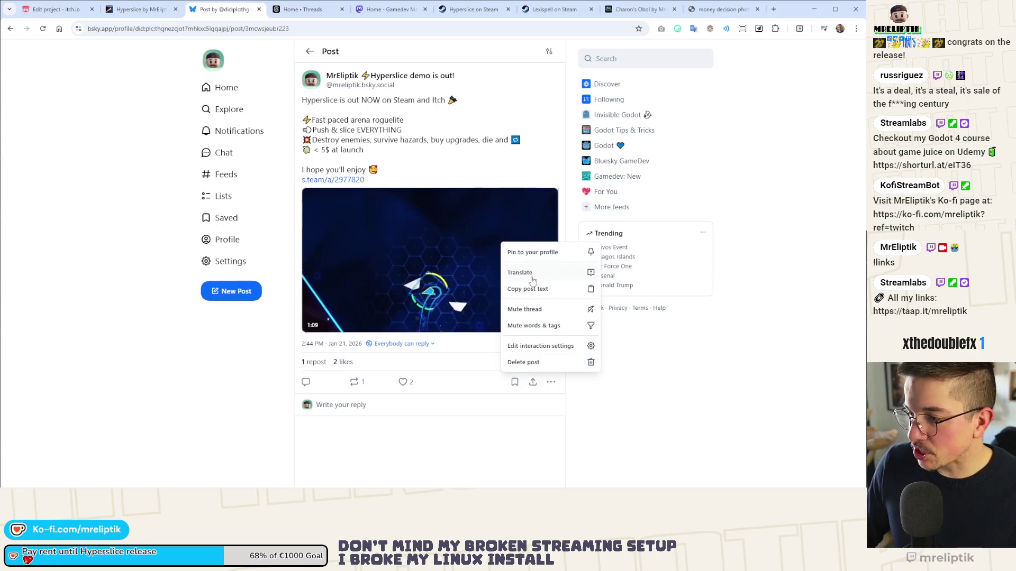
key("Escape")
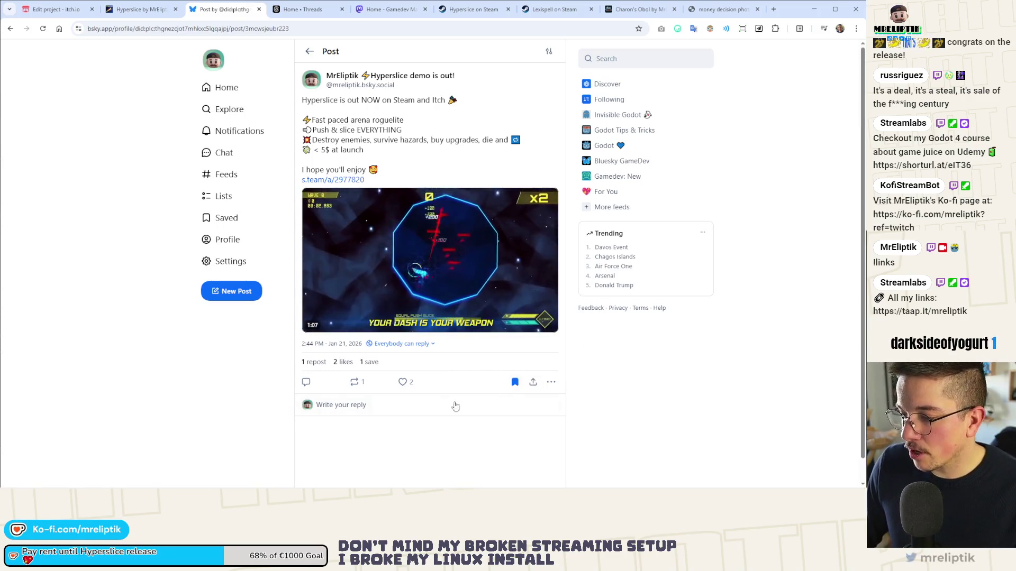
key("ctrl+Tab")
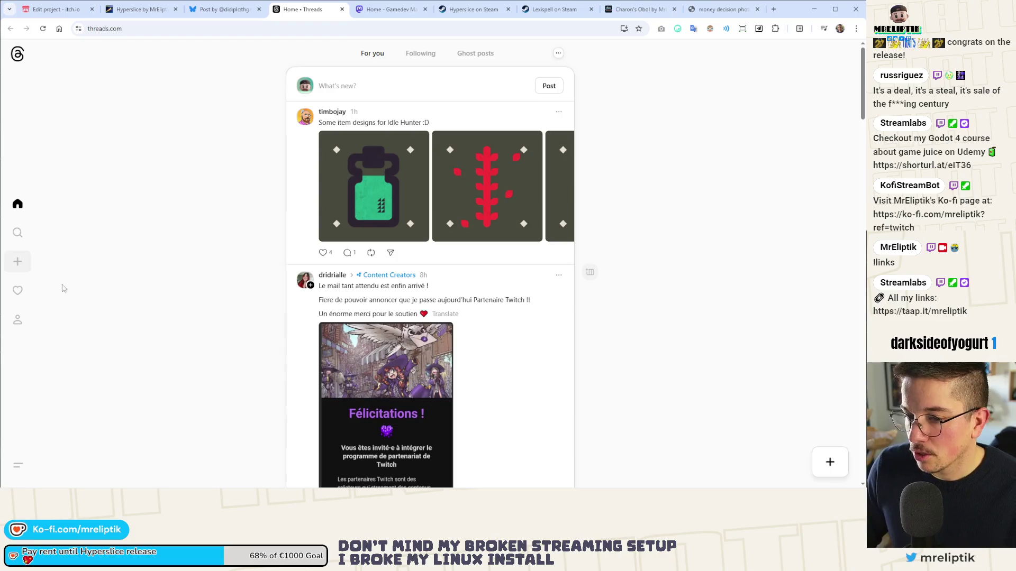
- Pin the 'Hyperslice is out NOW' thread to the profile, replacing the earlier pinned release-date post
left_click(17, 319)
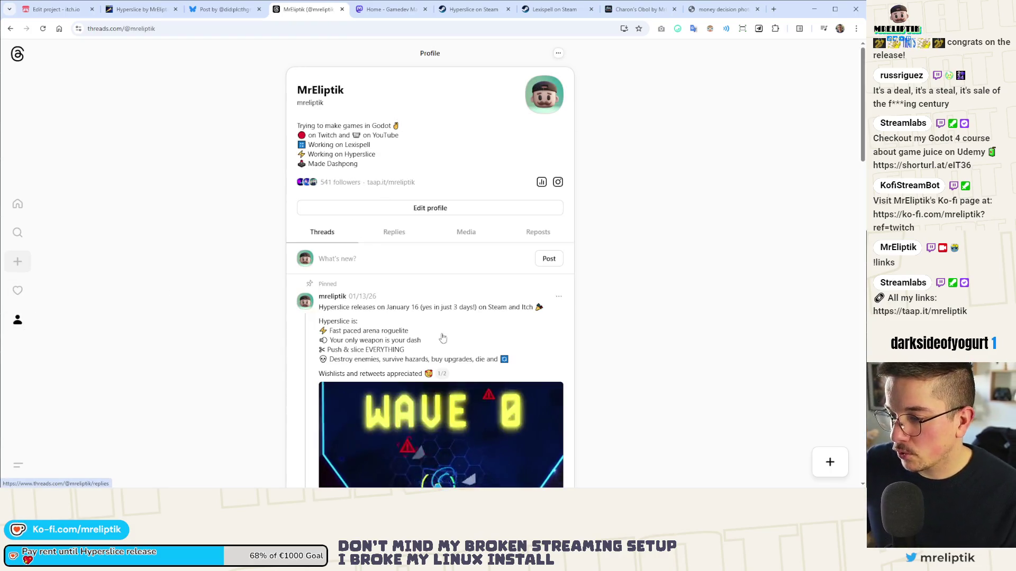
scroll(451, 295, "down", 4)
scroll(451, 295, "up", 2)
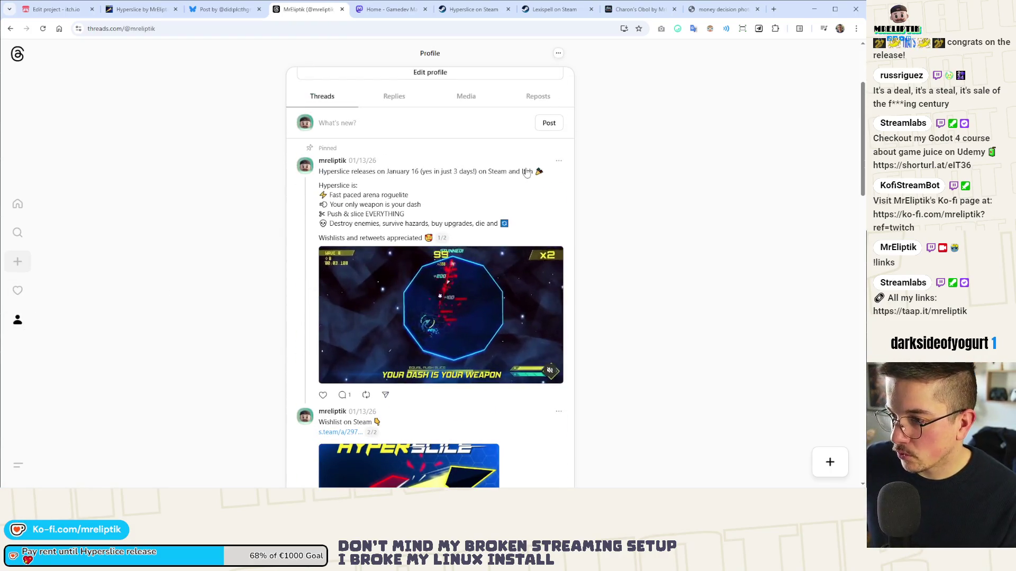
left_click(558, 164)
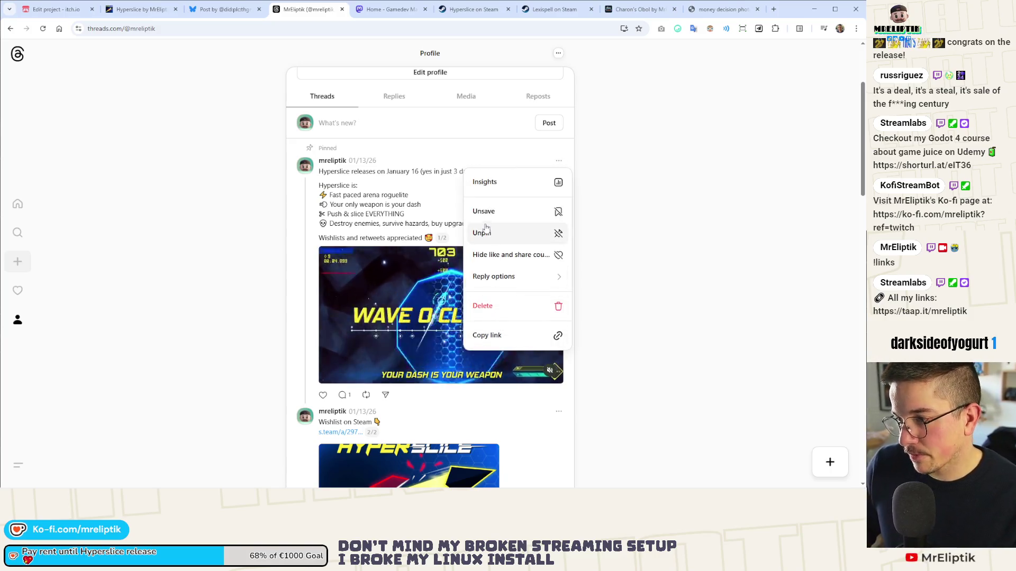
left_click(662, 236)
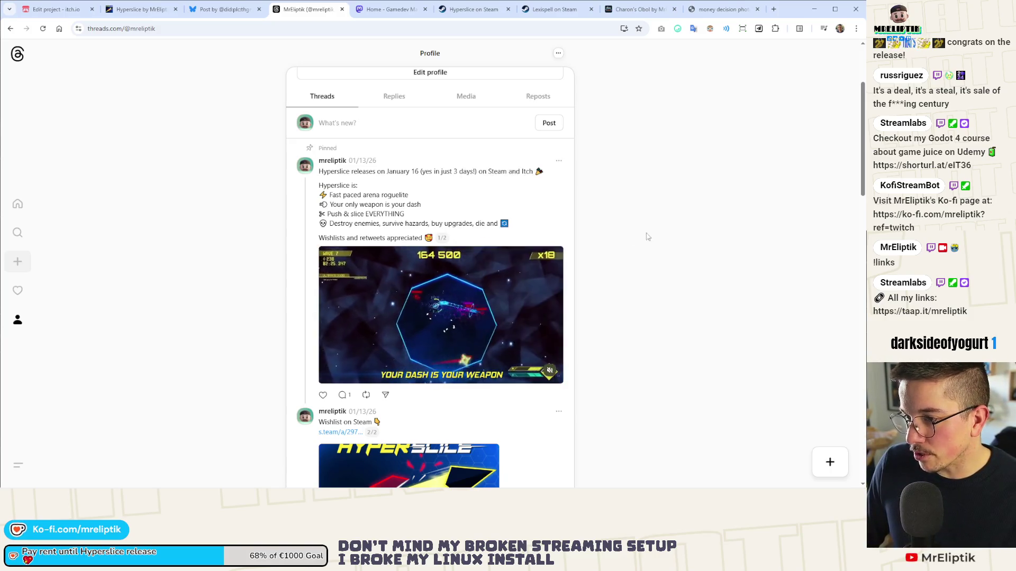
scroll(578, 261, "down", 5)
scroll(578, 260, "down", 3)
left_click(559, 183)
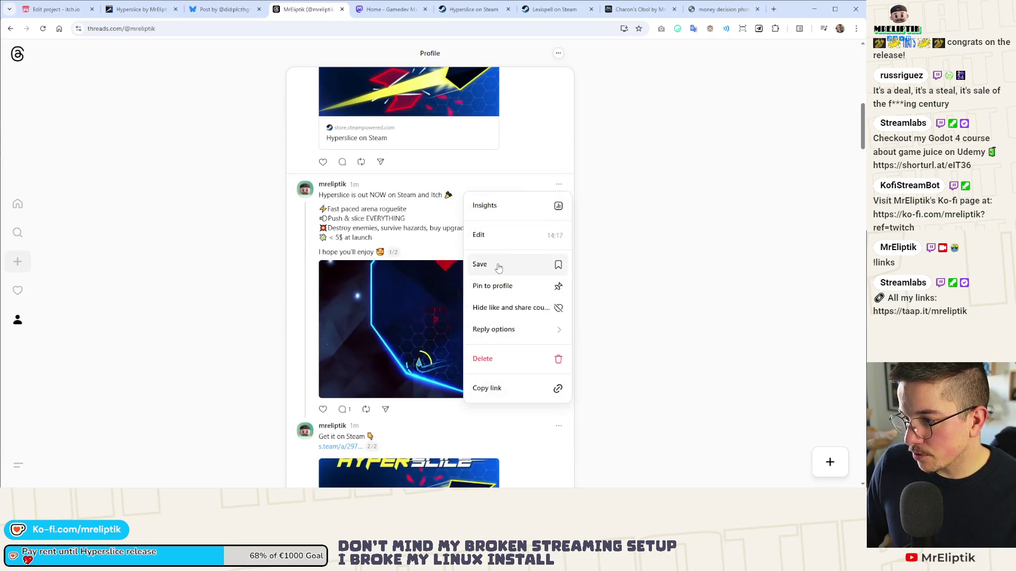
left_click(498, 288)
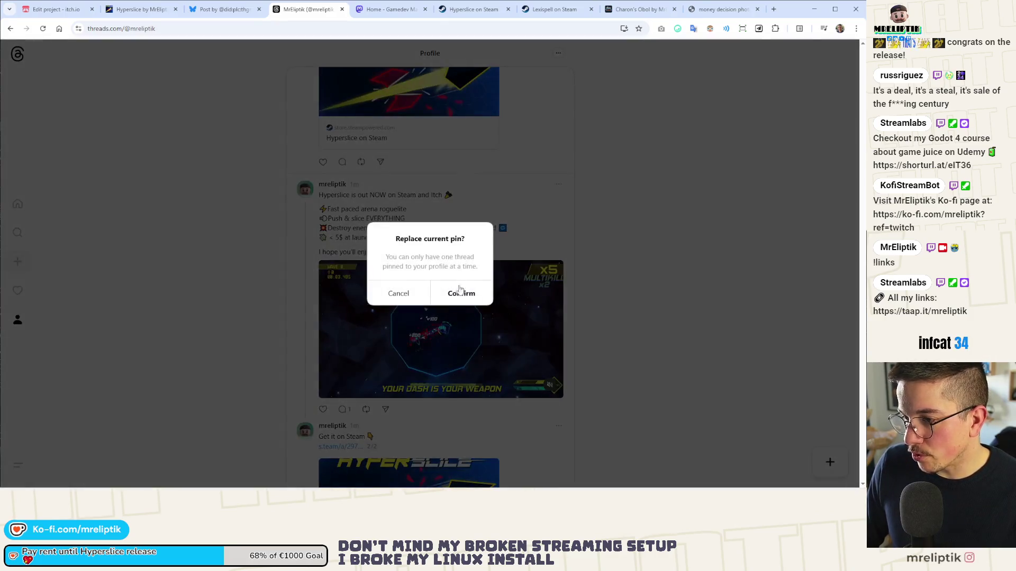
left_click(460, 292)
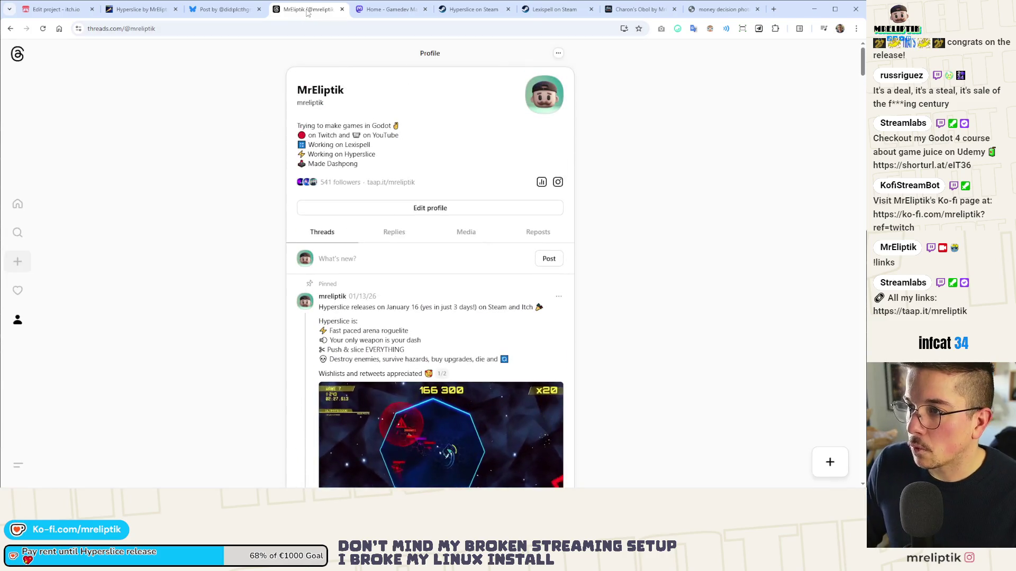
key("ctrl+w")
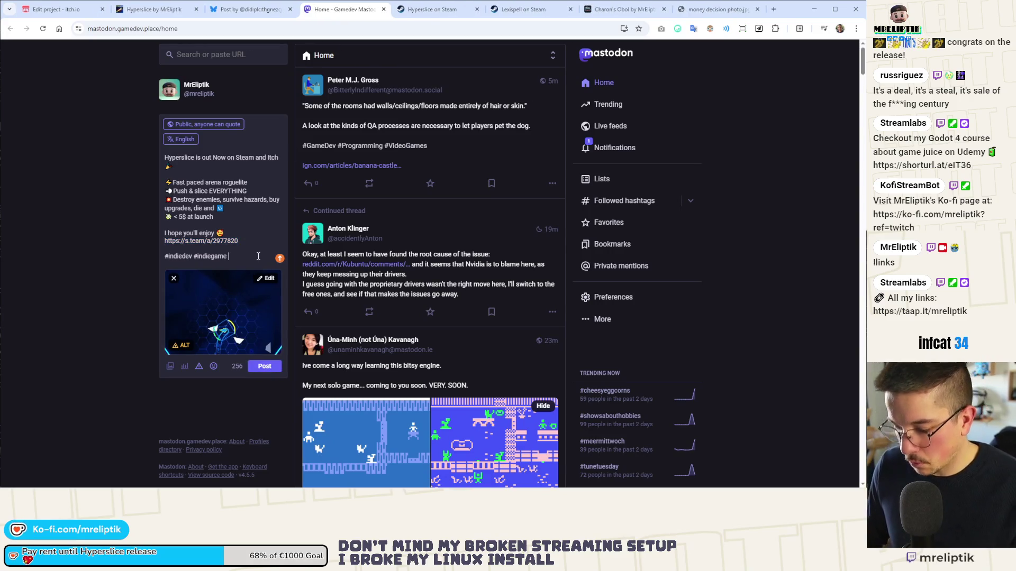
- Complete the #godot tag and publish the release post tagged #indiedev #indiegame #godot
type("#godot")
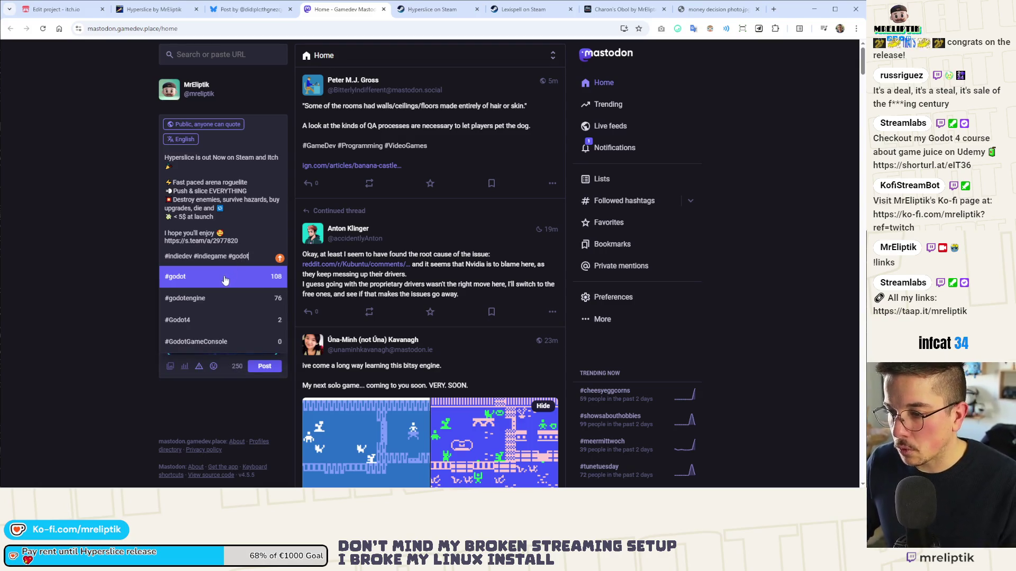
left_click(225, 279)
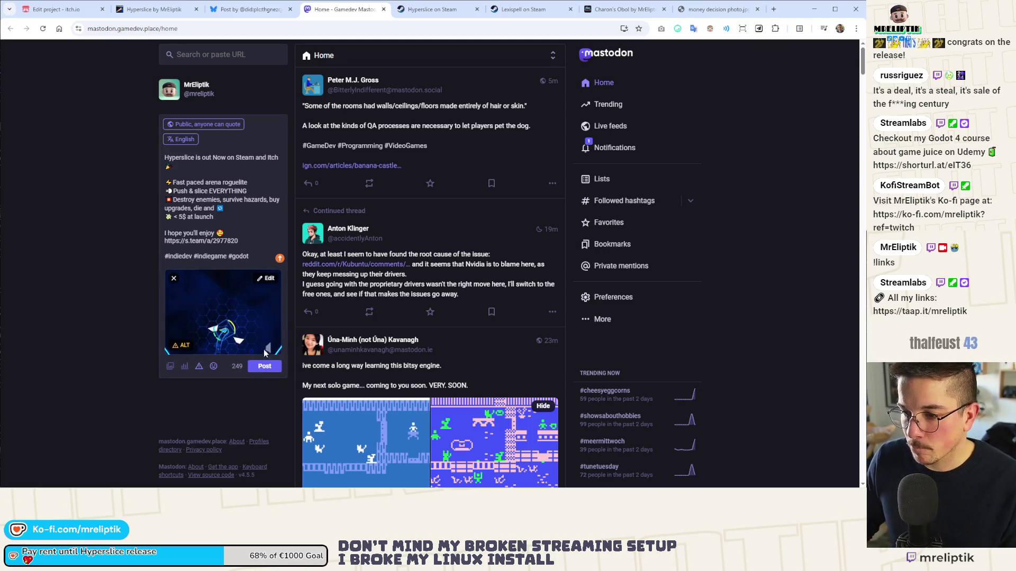
left_click(262, 366)
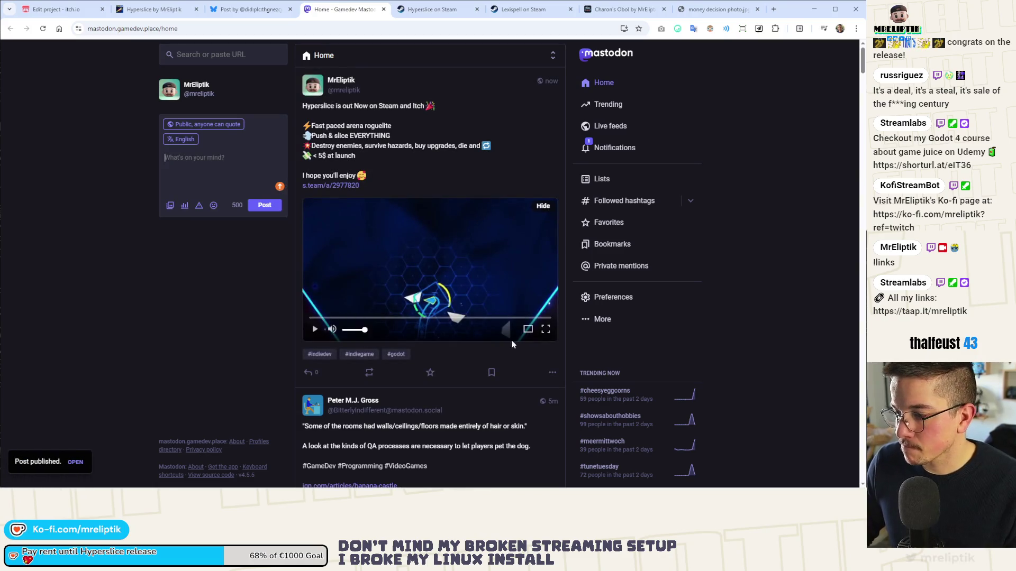
left_click(553, 373)
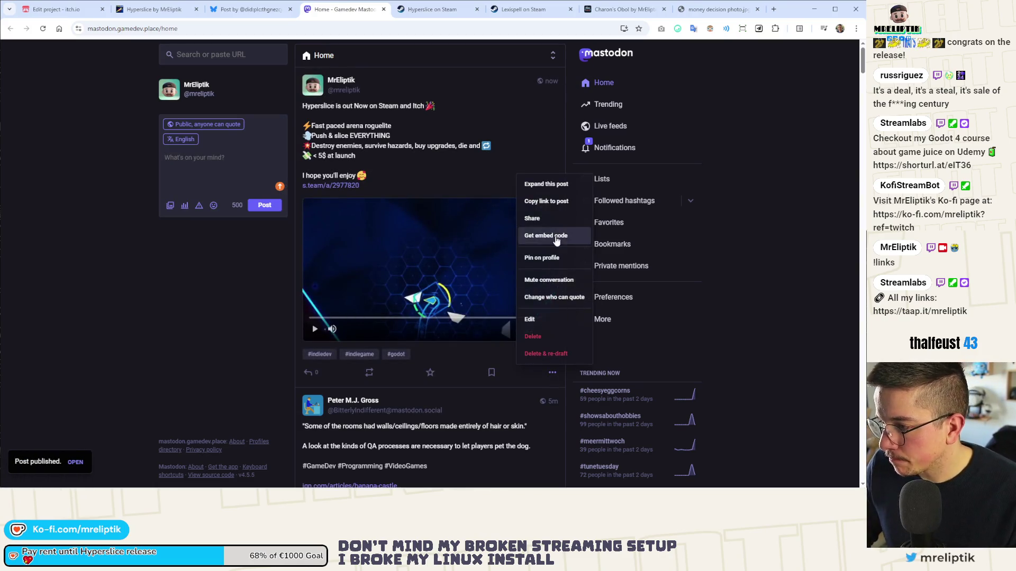
left_click(540, 259)
left_click(595, 149)
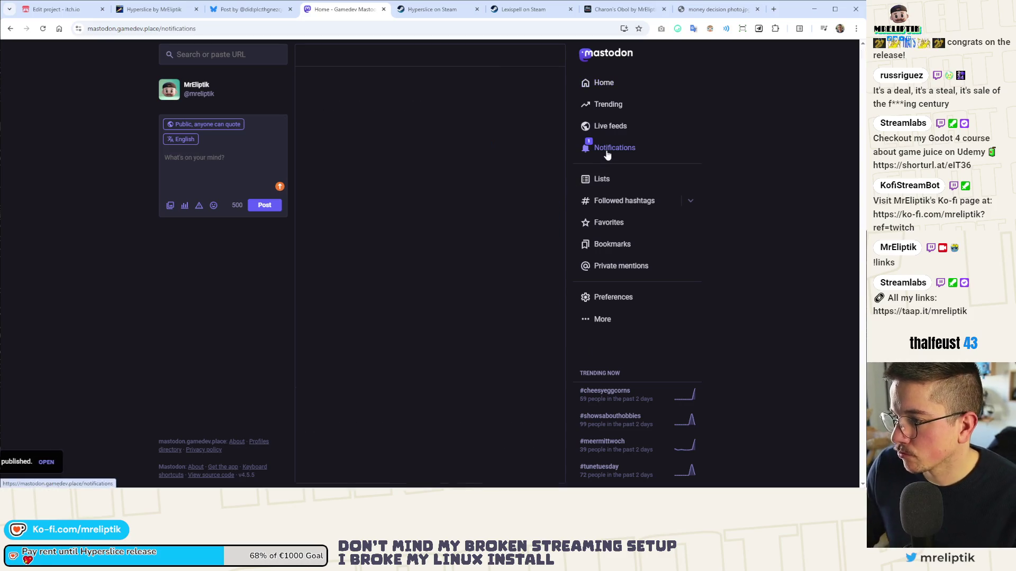
left_click(384, 9)
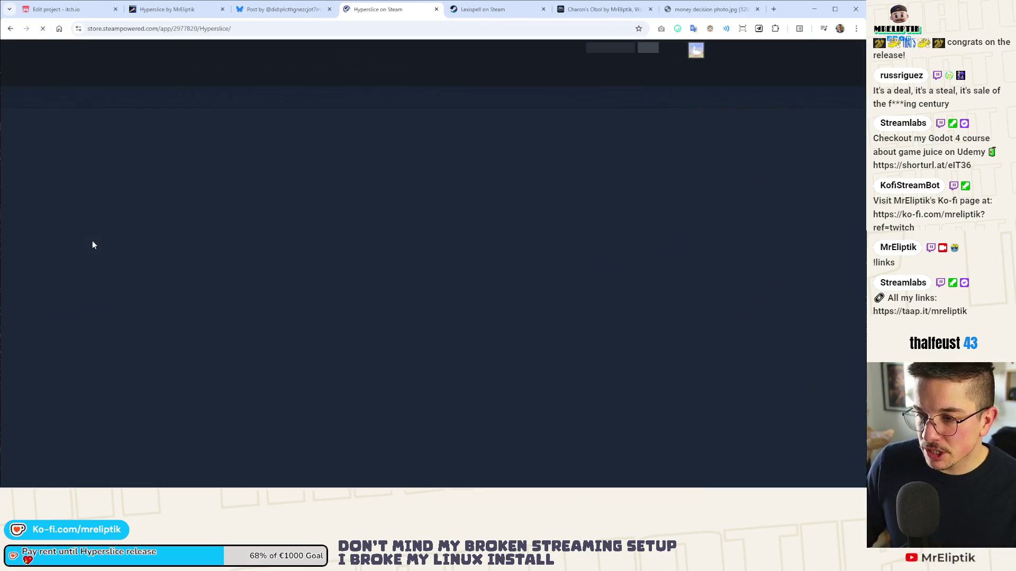
- Check the live Hyperslice buy options by opening the store page in a private window
scroll(123, 249, "down", 6)
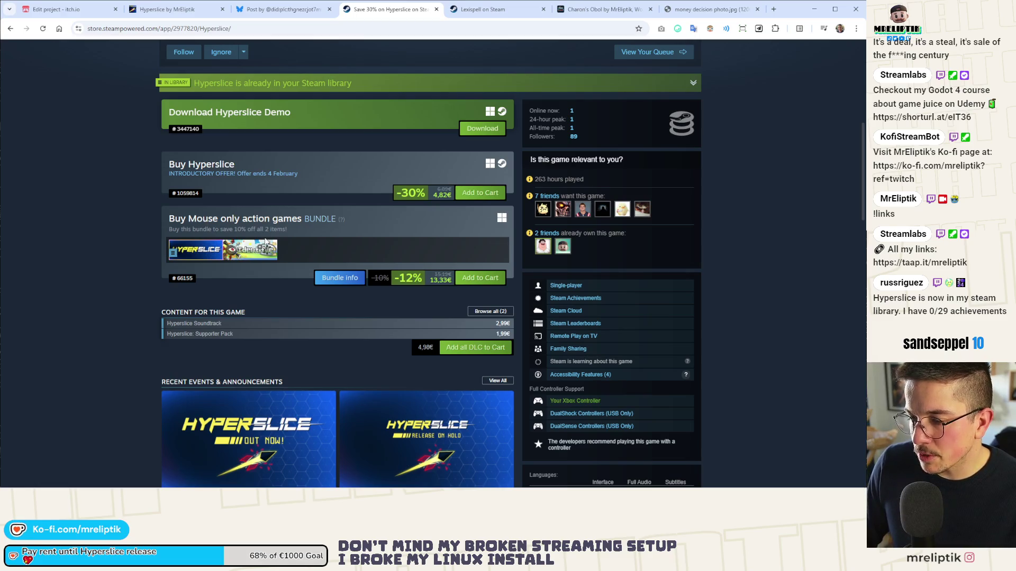
left_click(264, 29)
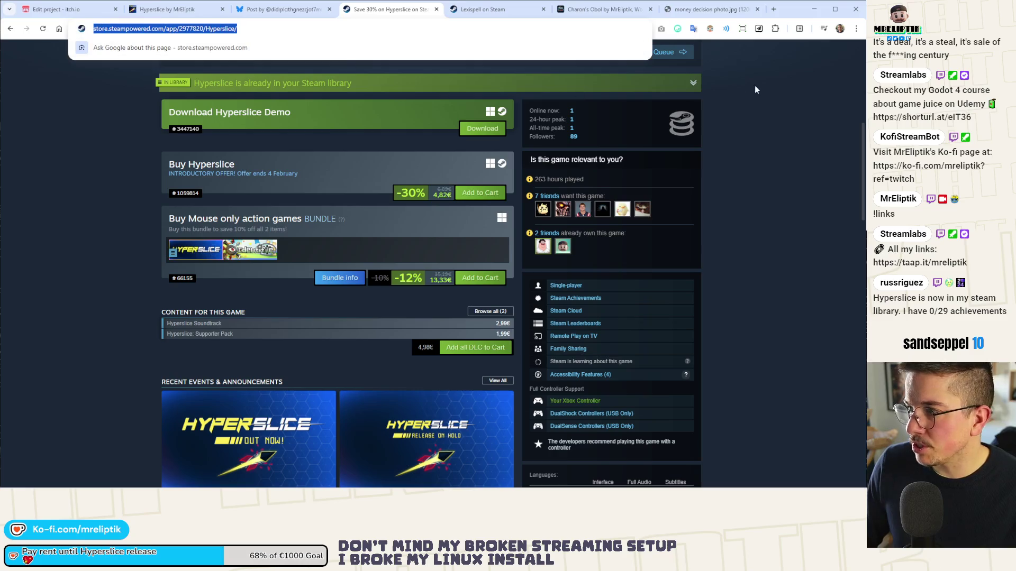
key("alt+Tab")
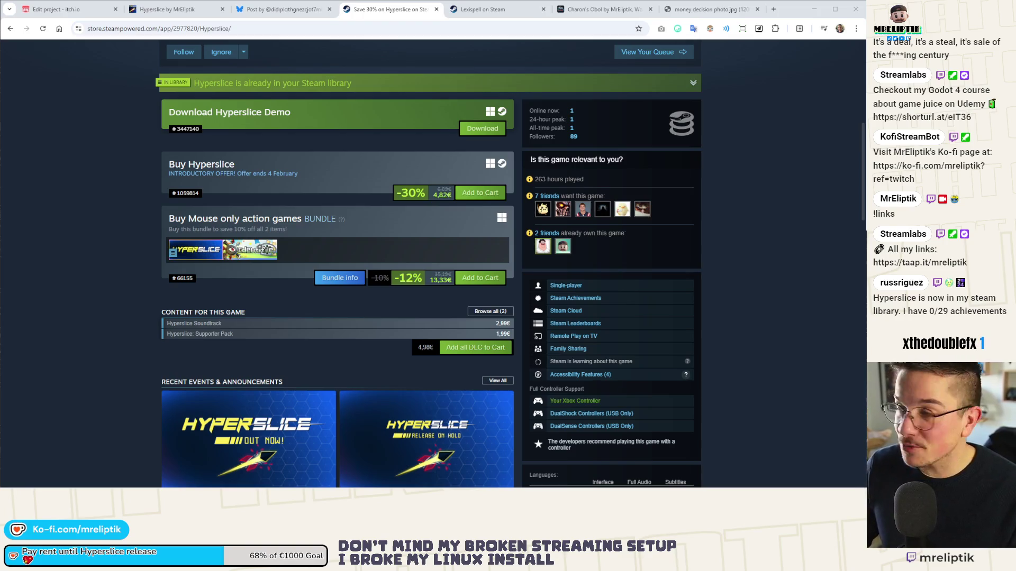
left_click_drag(226, 65, 205, 65)
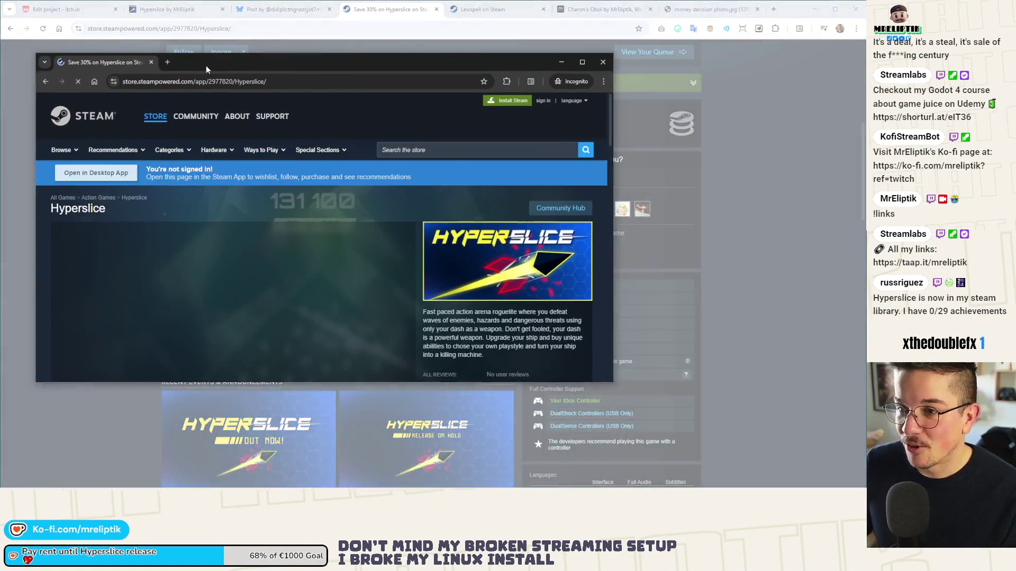
scroll(273, 243, "down", 10)
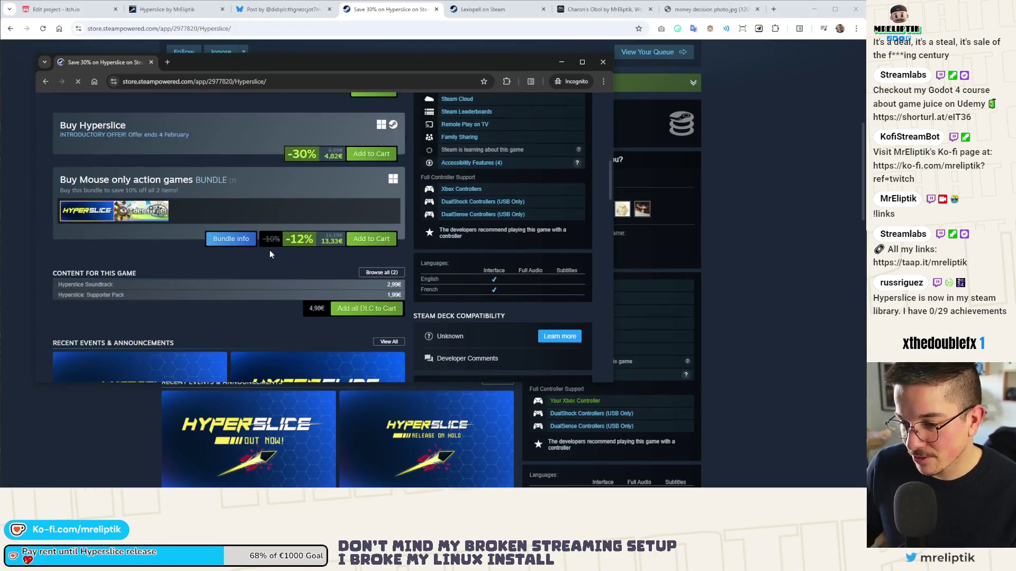
scroll(250, 243, "up", 4)
scroll(251, 244, "down", 1)
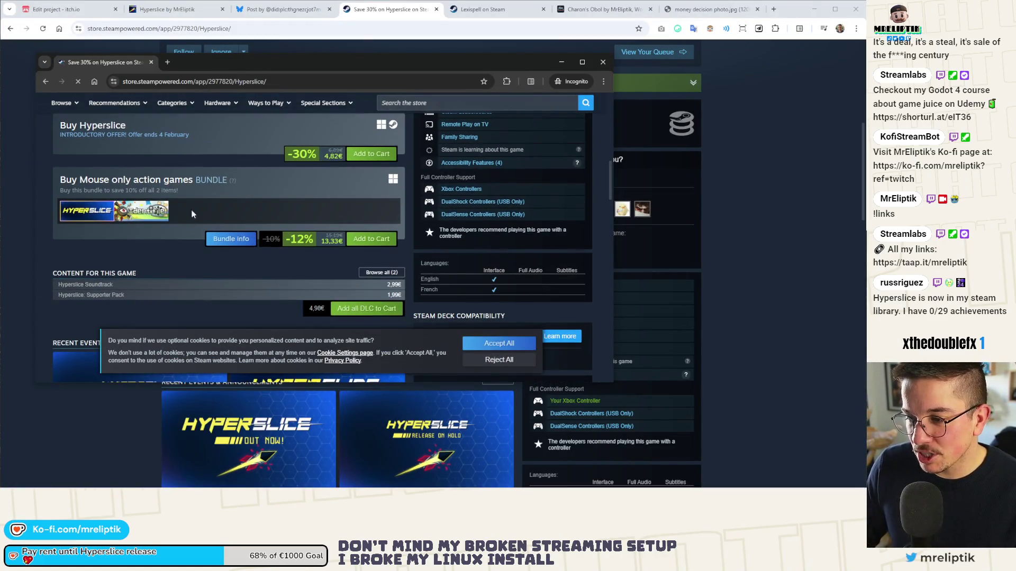
left_click(150, 62)
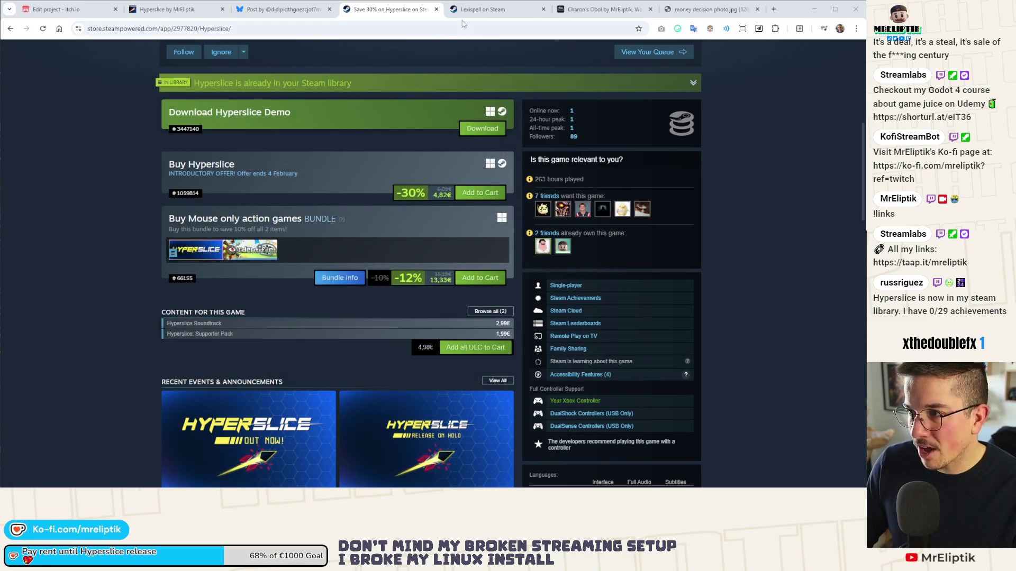
- Close the Lexispell, Charon's Obol, money photo and Steam store tabs
left_click(476, 9)
middle_click(475, 12)
middle_click(476, 14)
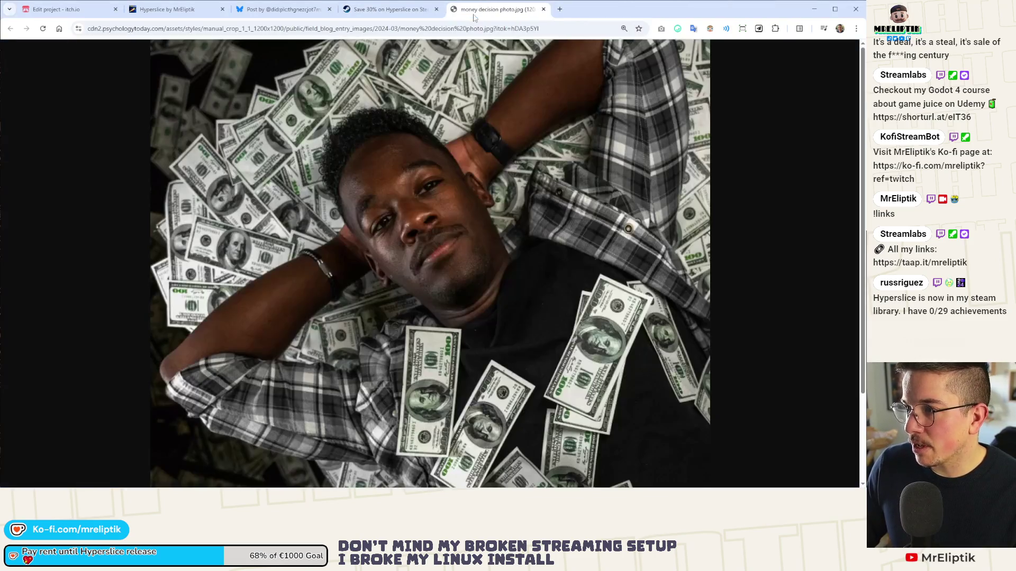
middle_click(476, 17)
key("ctrl+w")
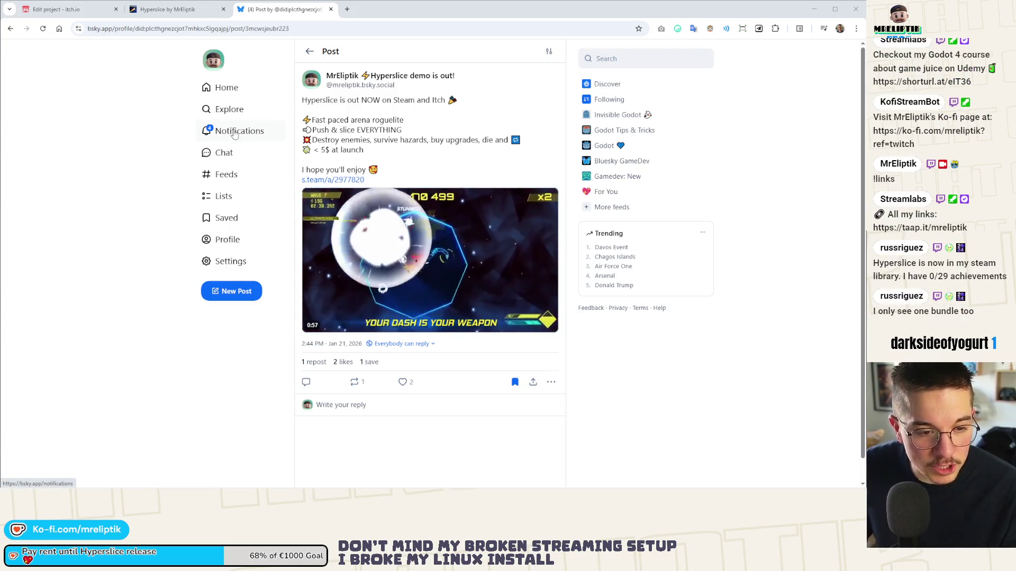
- Browse the Hyperslice project editor, the public game page and the developer profile
left_click(106, 12)
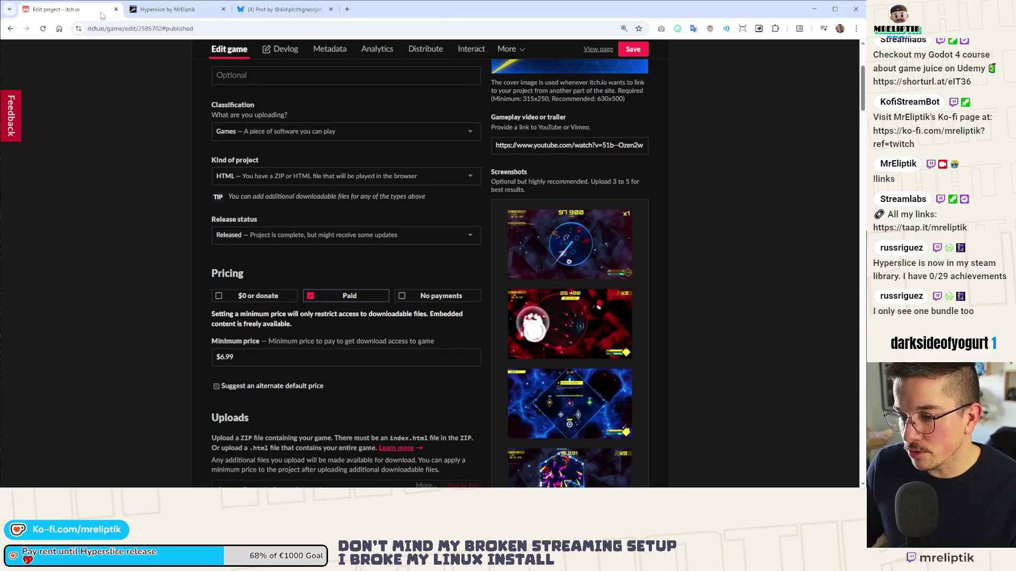
scroll(109, 127, "down", 4)
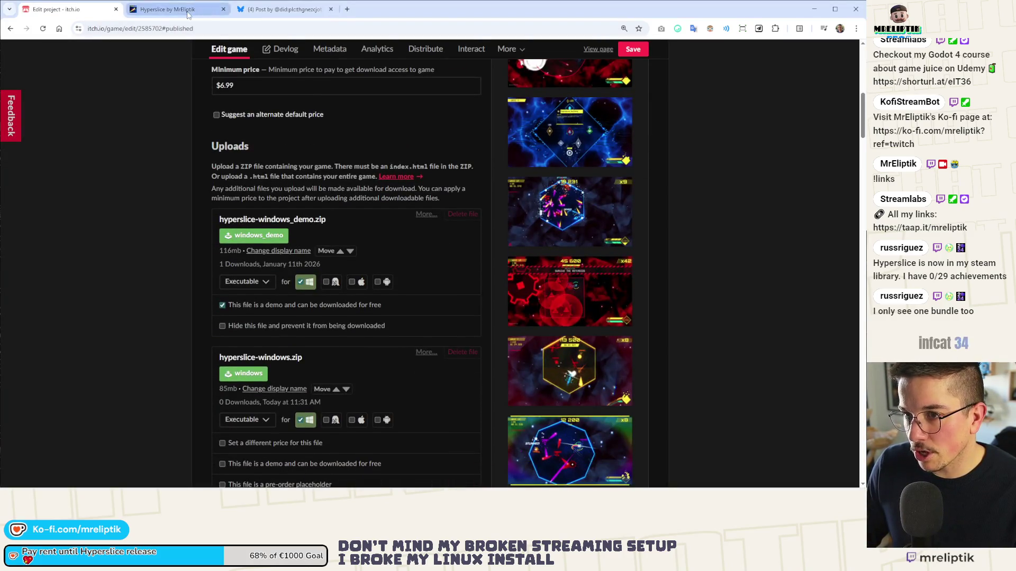
key("ctrl+Tab")
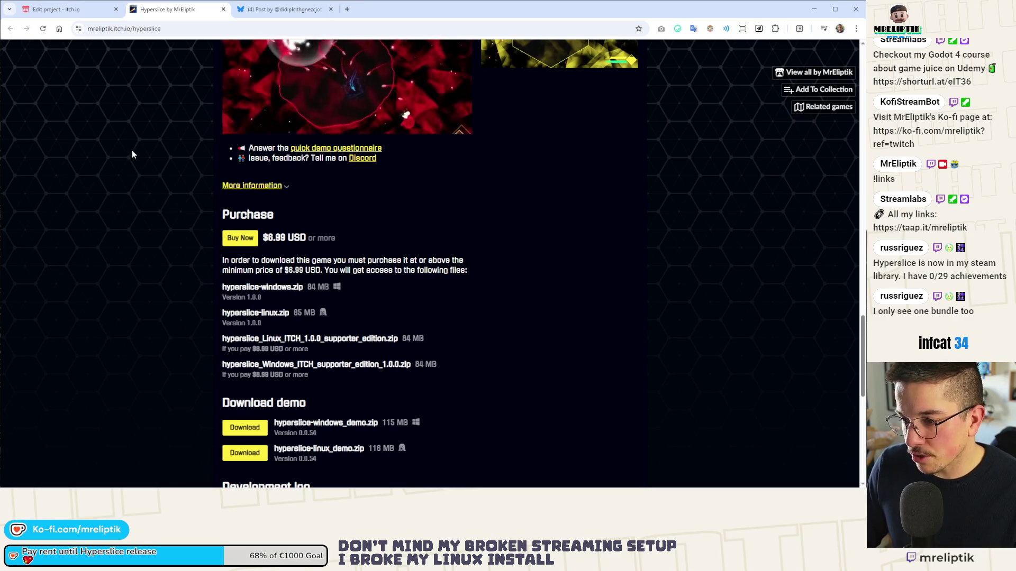
scroll(155, 168, "up", 15)
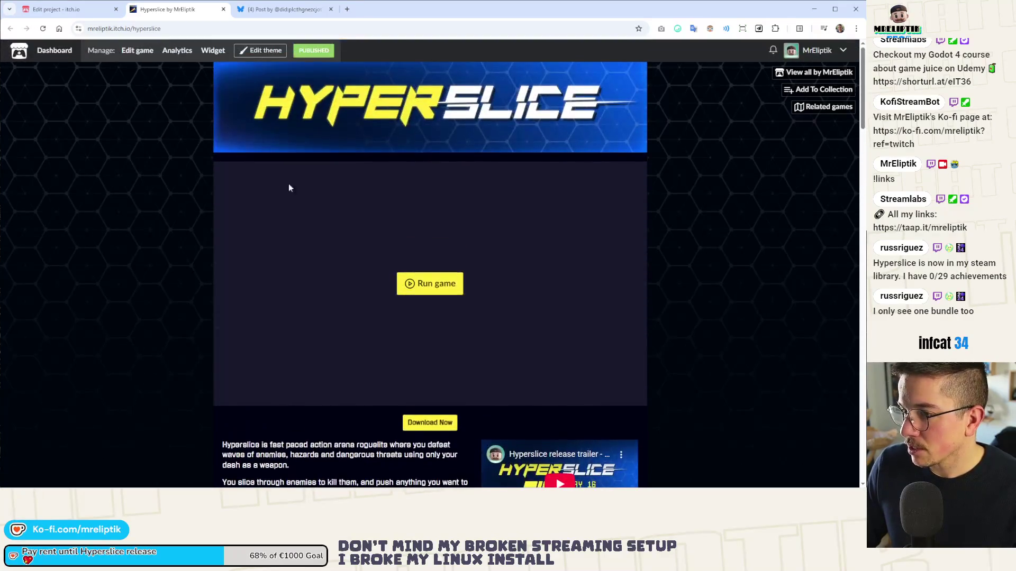
left_click(792, 75)
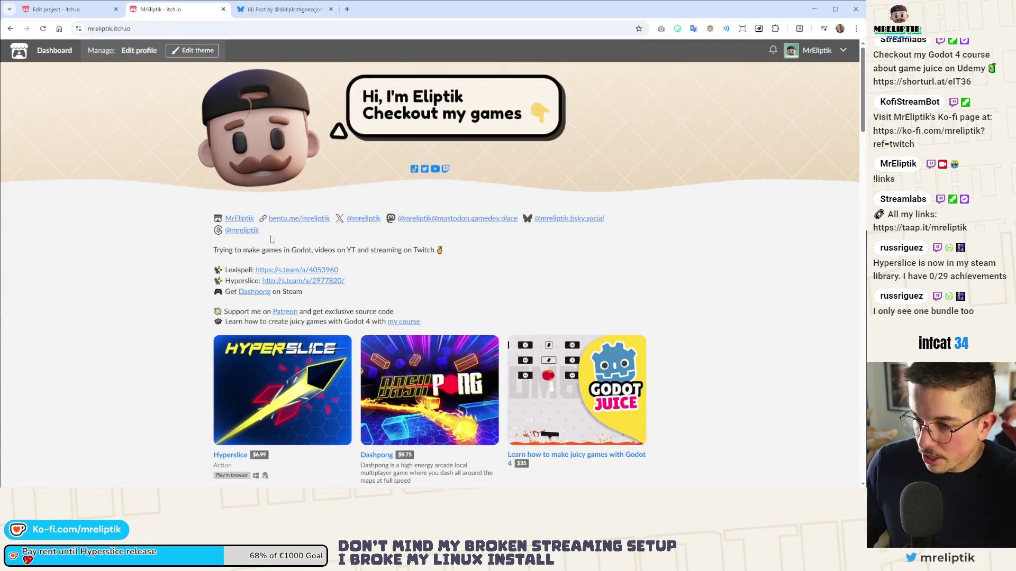
scroll(189, 309, "down", 3)
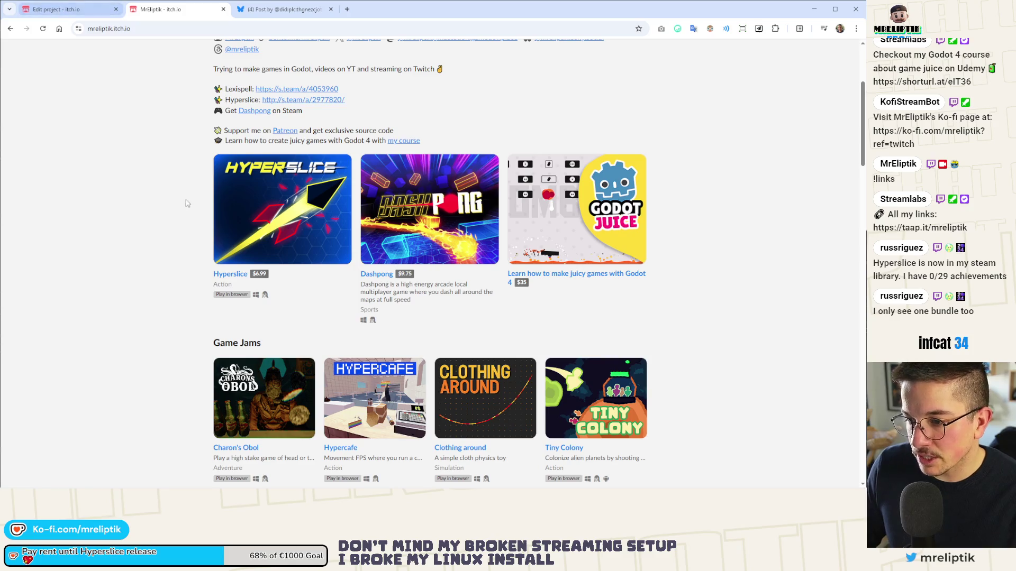
scroll(284, 225, "up", 3)
scroll(245, 316, "down", 2)
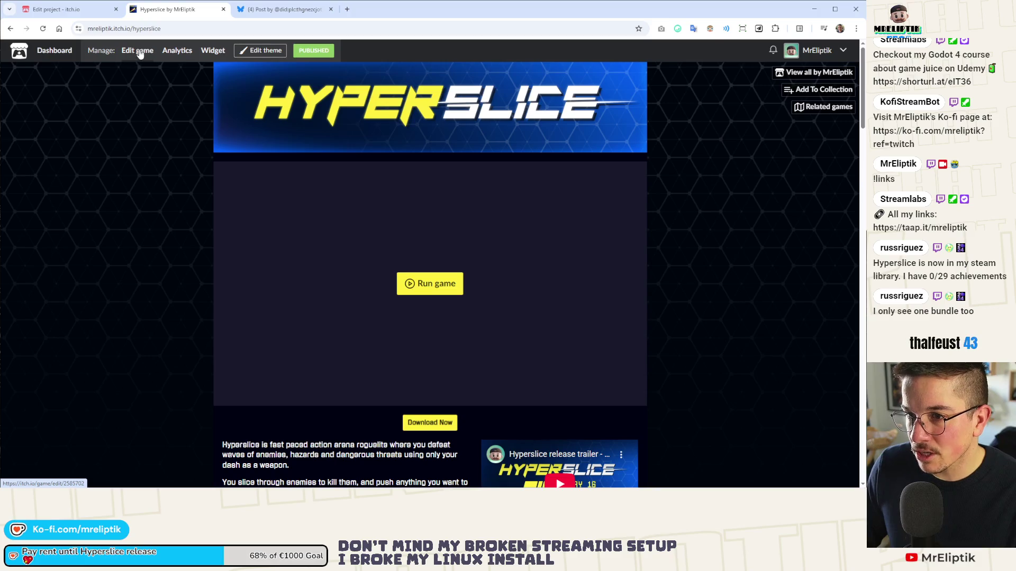
- Review Hyperslice's Distribute, Devlog and Metadata settings, then open the developer profile in a new tab
left_click(141, 51)
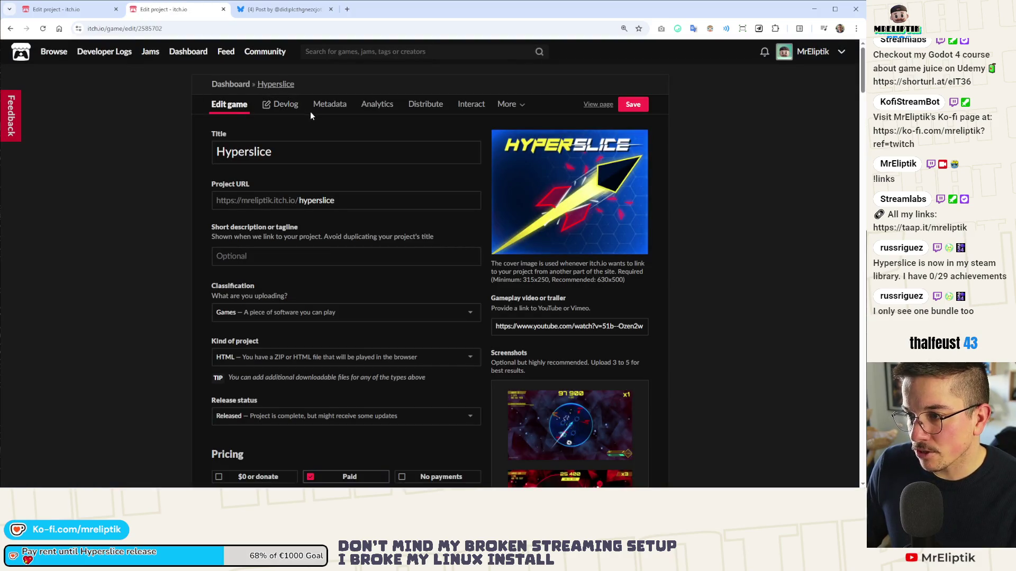
left_click(419, 108)
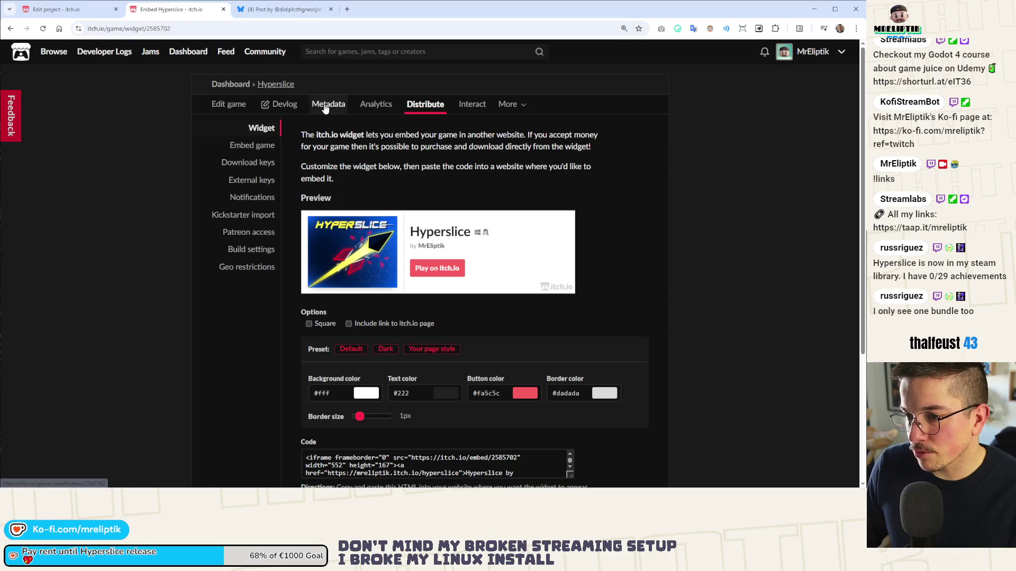
left_click(285, 109)
left_click(333, 105)
left_click(228, 105)
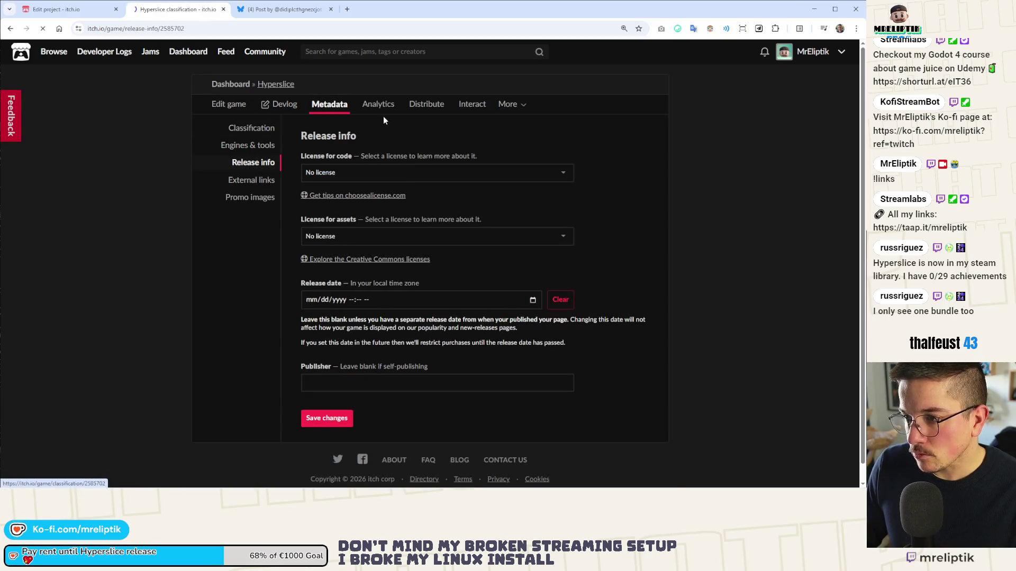
key("alt+Left")
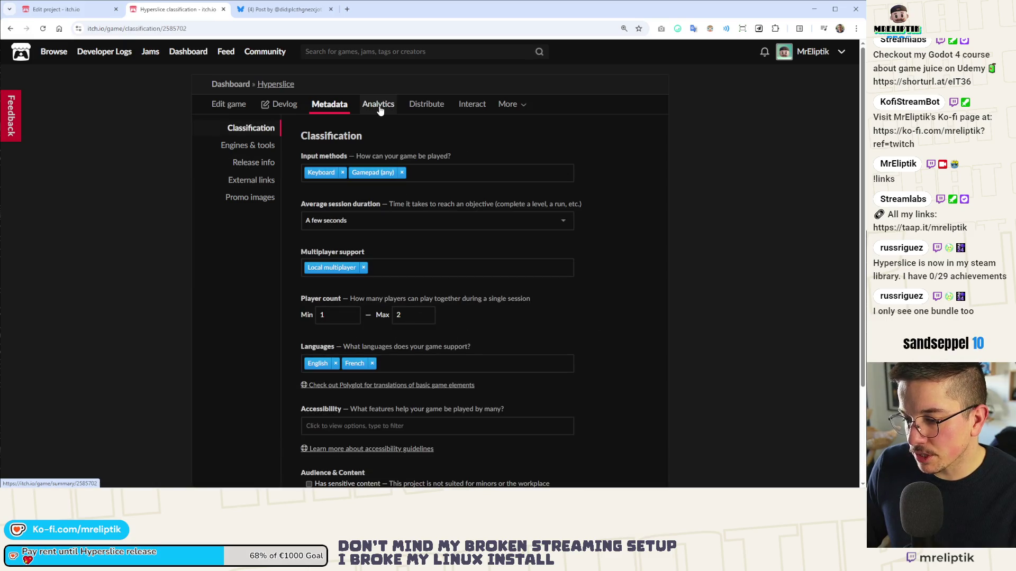
left_click(241, 111)
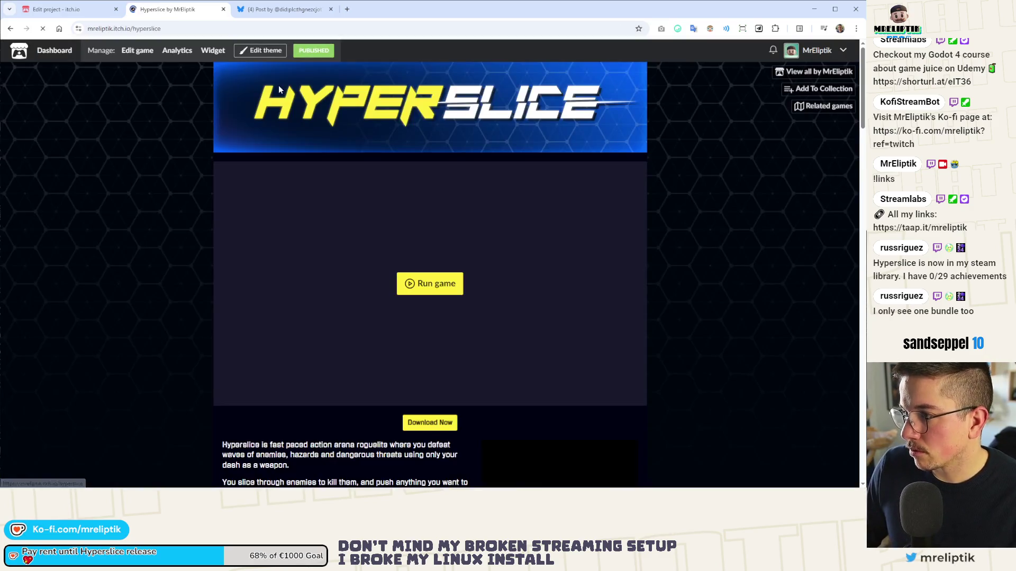
left_click(815, 52)
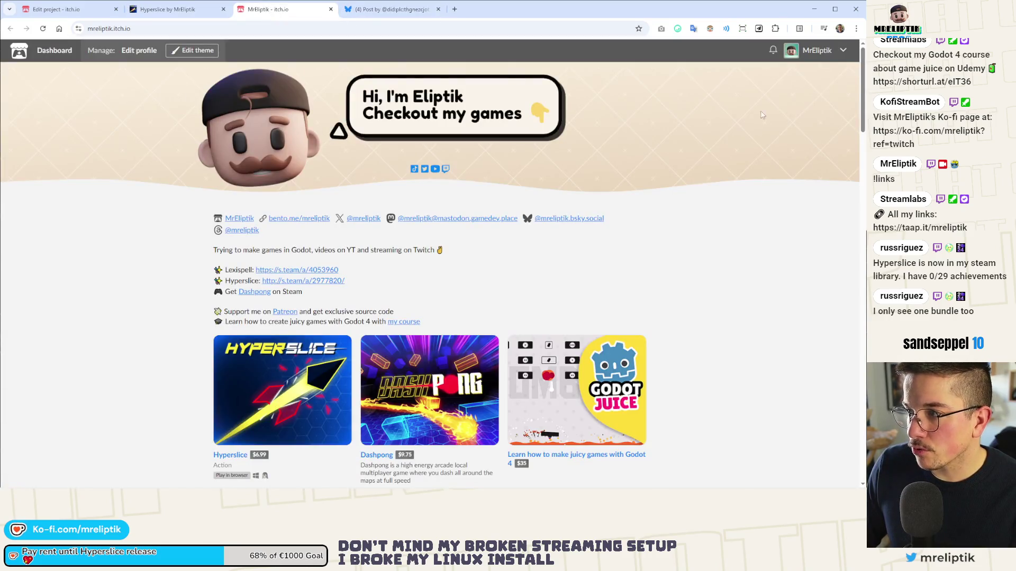
- Start a new sale and enter its 'Hyper…' title with a party-popper emoji
left_click(818, 50)
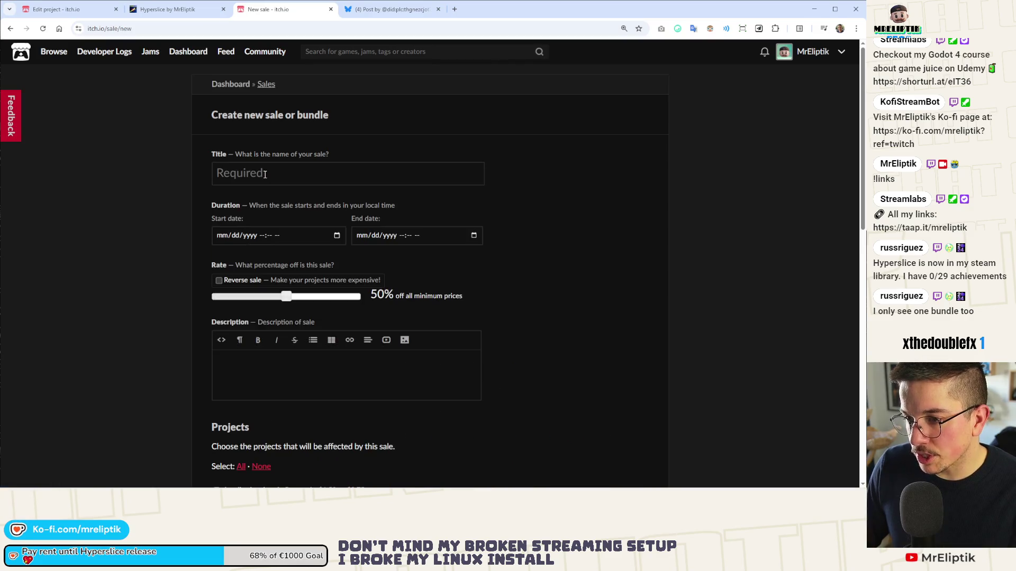
left_click(261, 173)
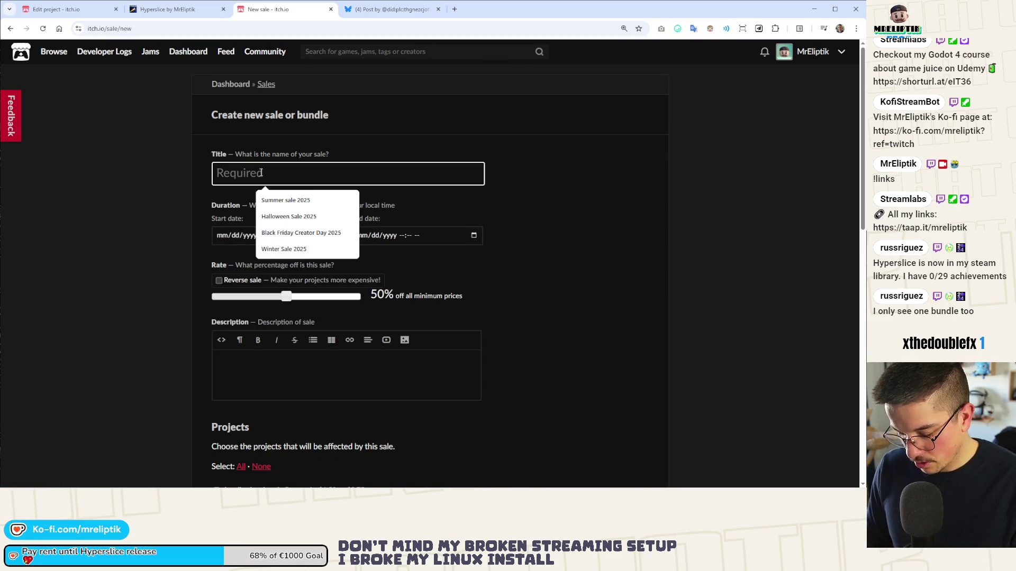
type("Hyperslice release sale")
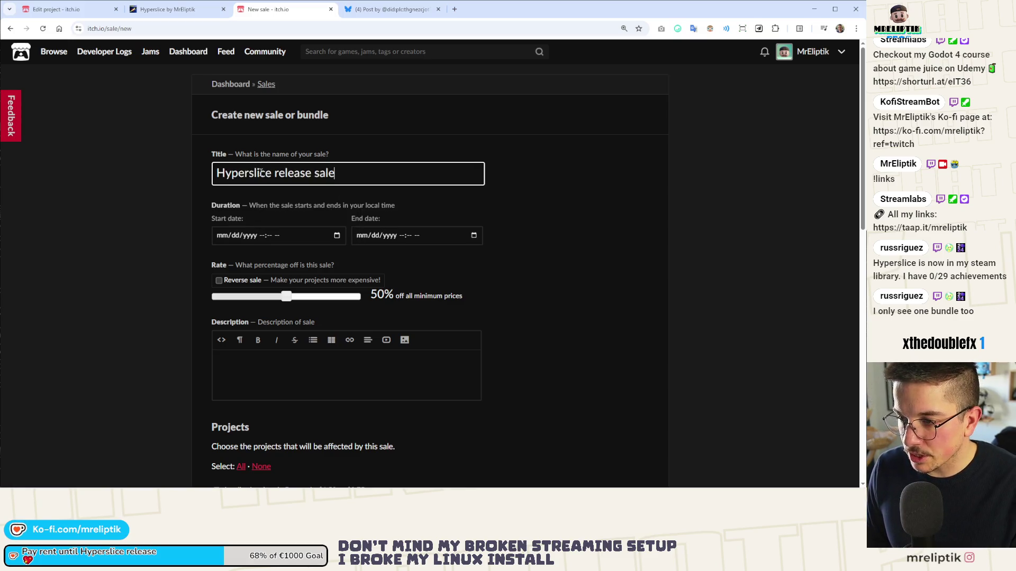
key("super+period")
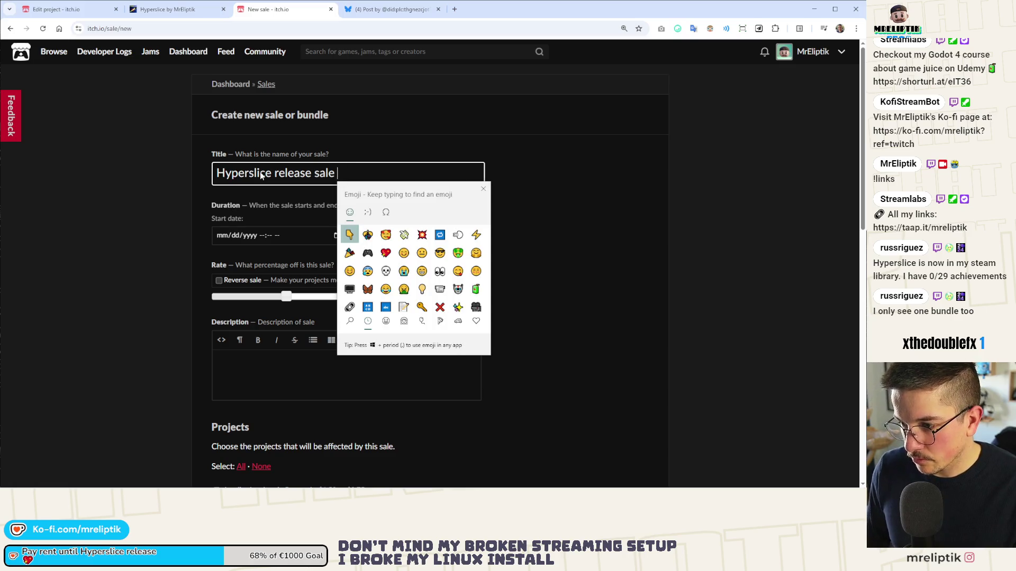
left_click(349, 254)
key("Escape")
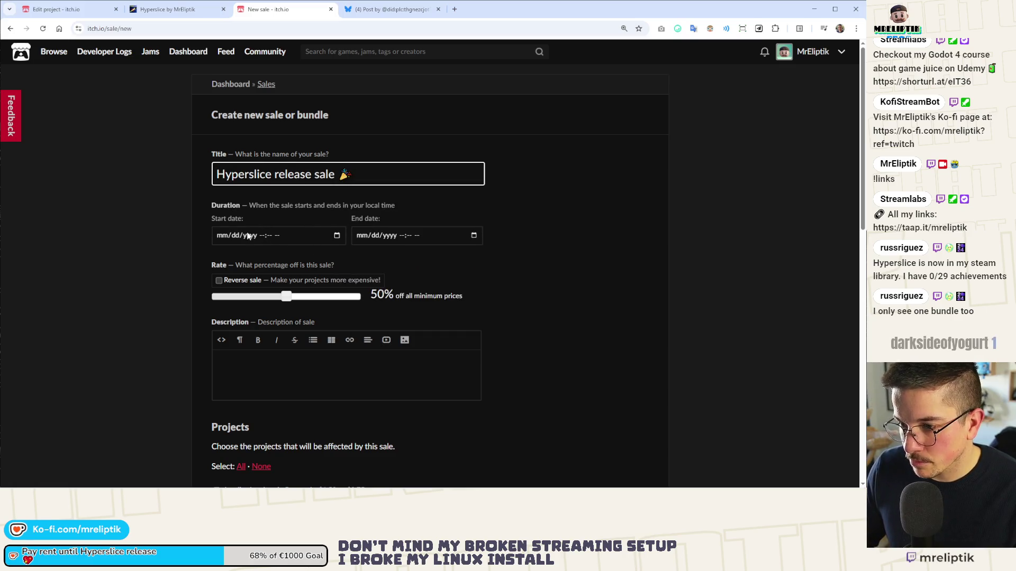
- Run the sale from 01/21/2026 02:47 PM to 02/02/2026
left_click(334, 236)
left_click(335, 238)
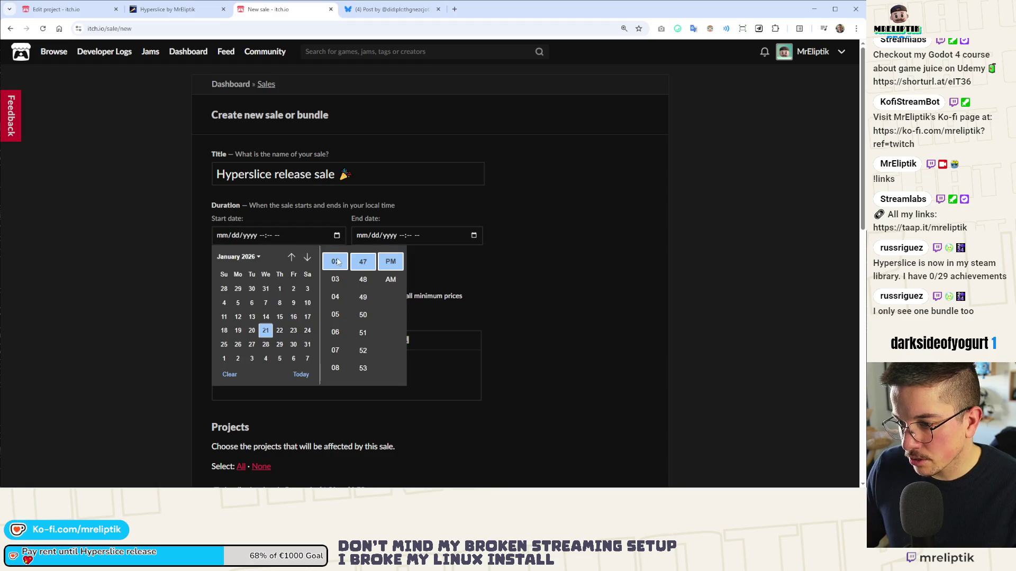
left_click(265, 331)
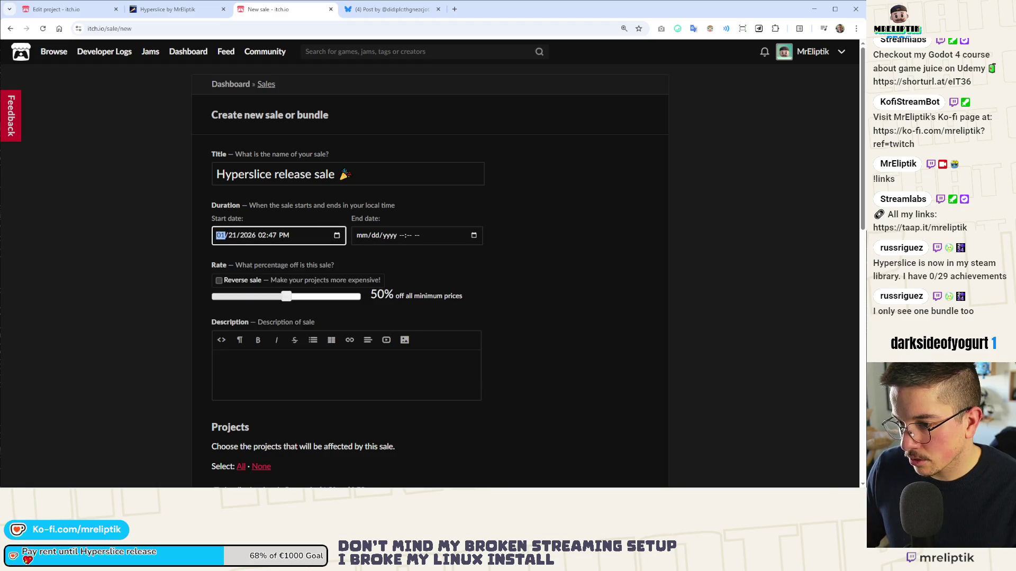
left_click(391, 236)
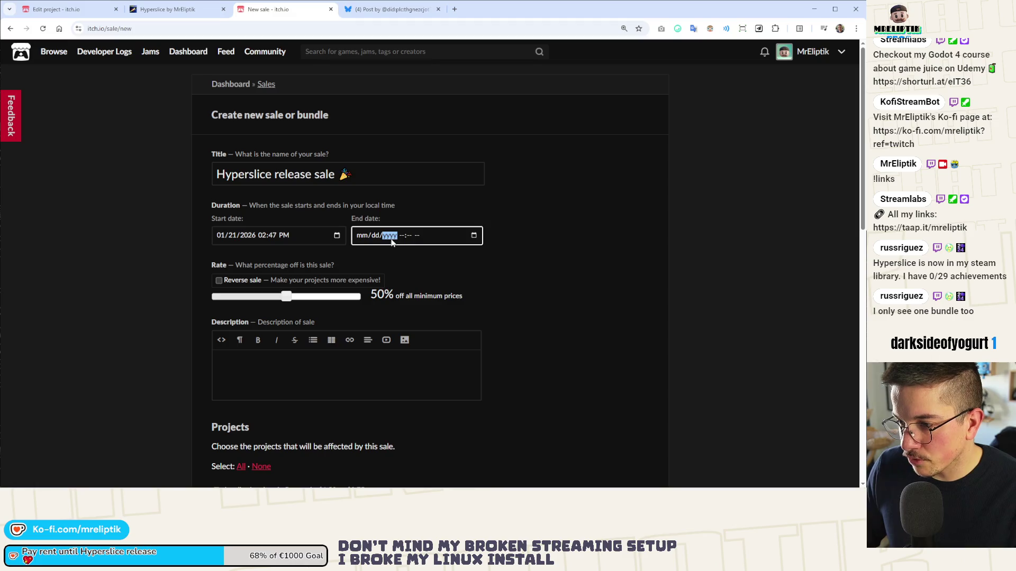
left_click(473, 236)
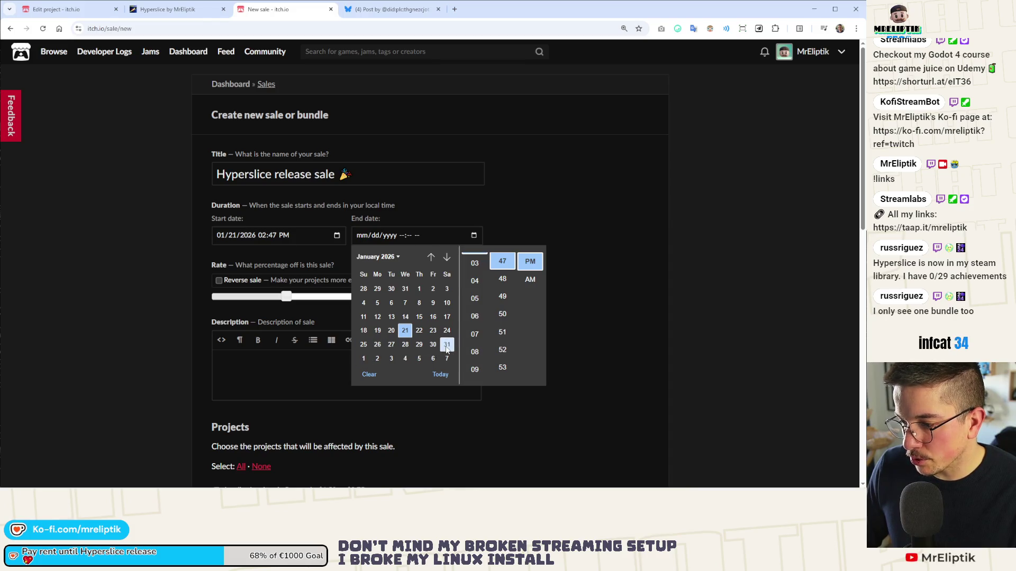
left_click(377, 360)
left_click(580, 212)
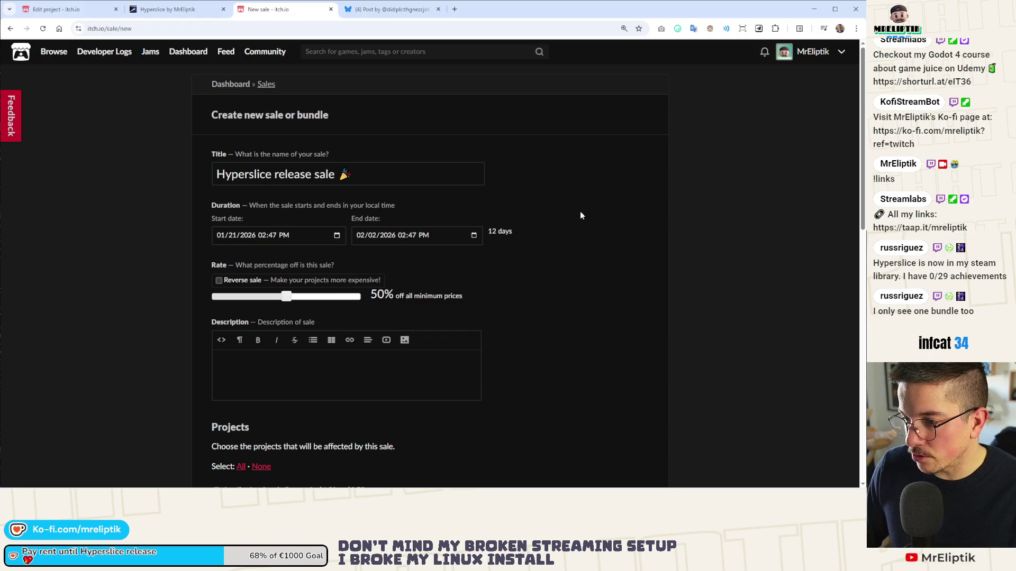
- Set a 30% discount covering Hyperslice, Dashpong and the Godot juicy games course
scroll(381, 277, "down", 1)
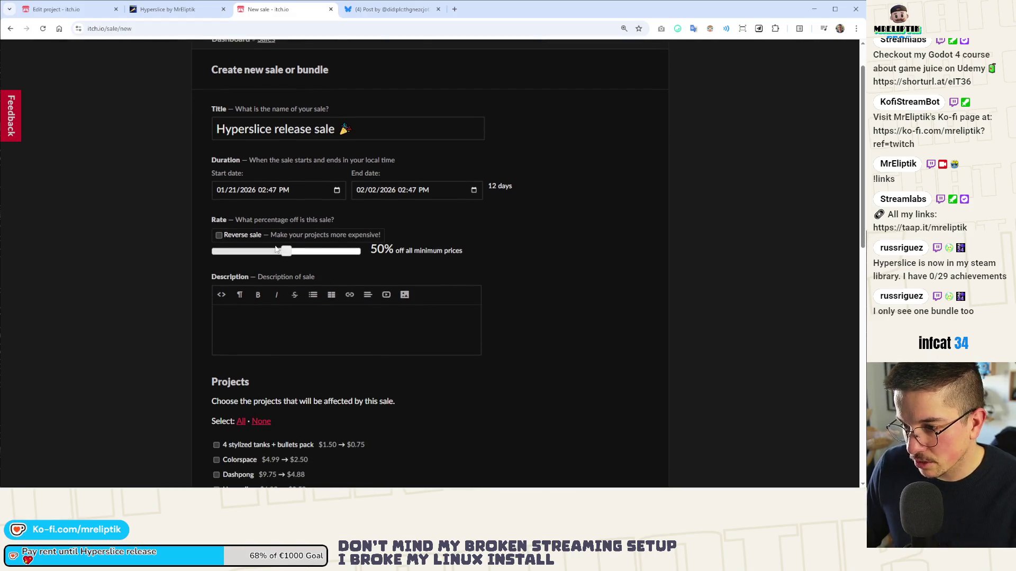
left_click_drag(287, 254, 241, 256)
left_click_drag(246, 255, 256, 256)
scroll(253, 280, "down", 4)
left_click(233, 264)
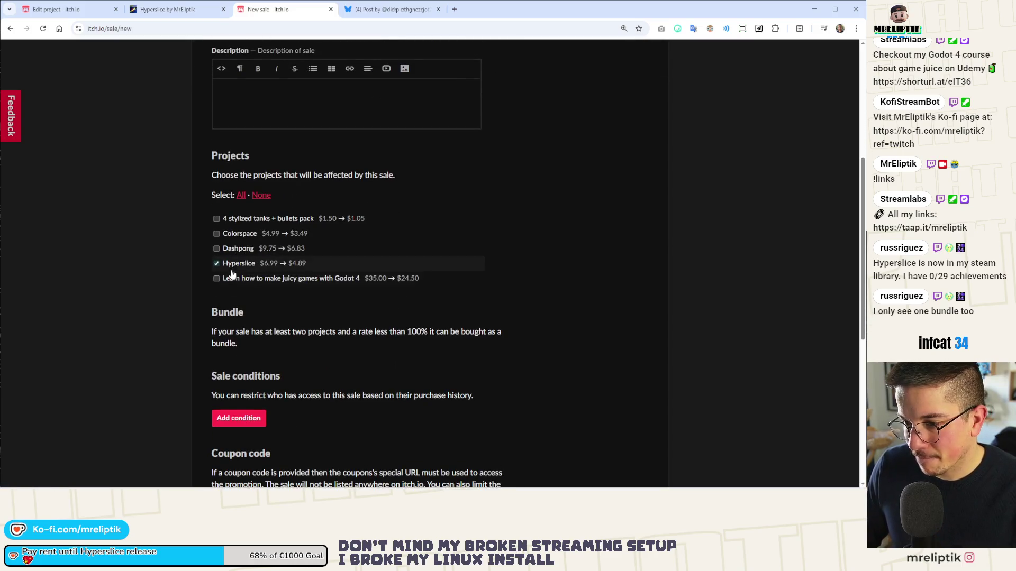
left_click(241, 253)
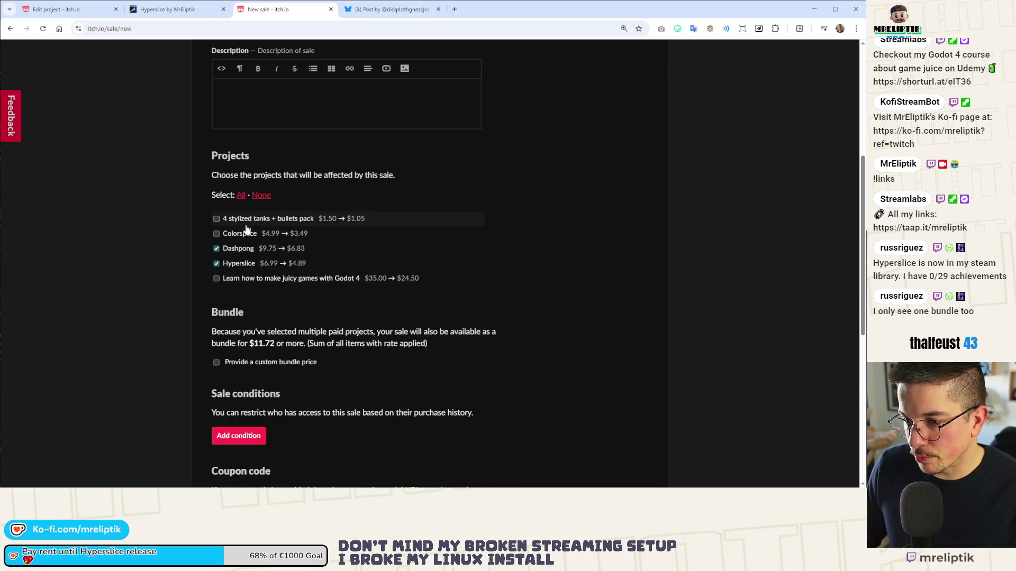
scroll(325, 295, "down", 1)
left_click(282, 238)
scroll(279, 222, "down", 3)
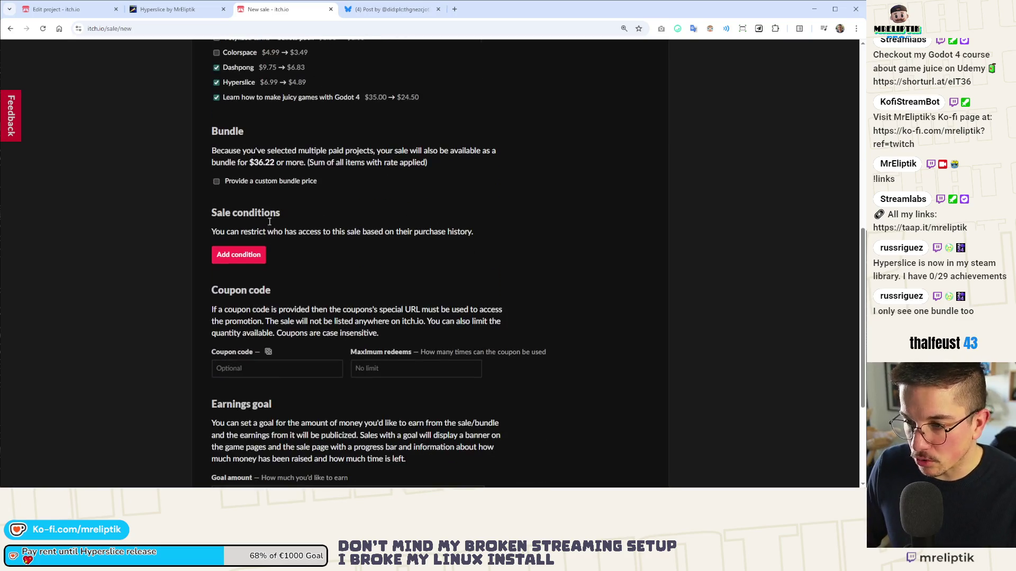
- Give the bundle a custom $34.00 price, enter a $50.00 earnings goal and create the sale
left_click(291, 181)
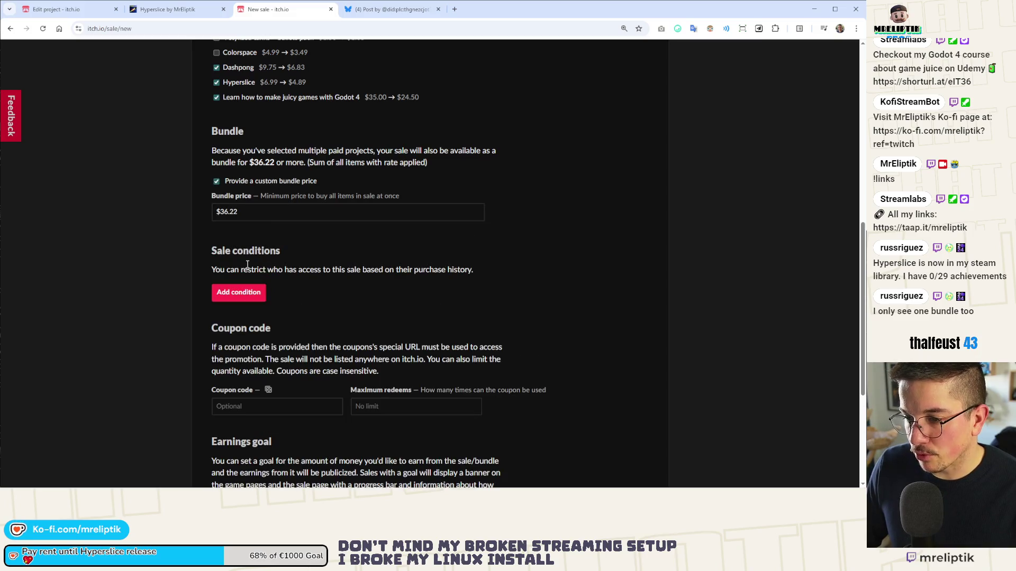
left_click(254, 210)
key("BackSpace")
key("BackSpace")
key("BackSpace")
type("0.03")
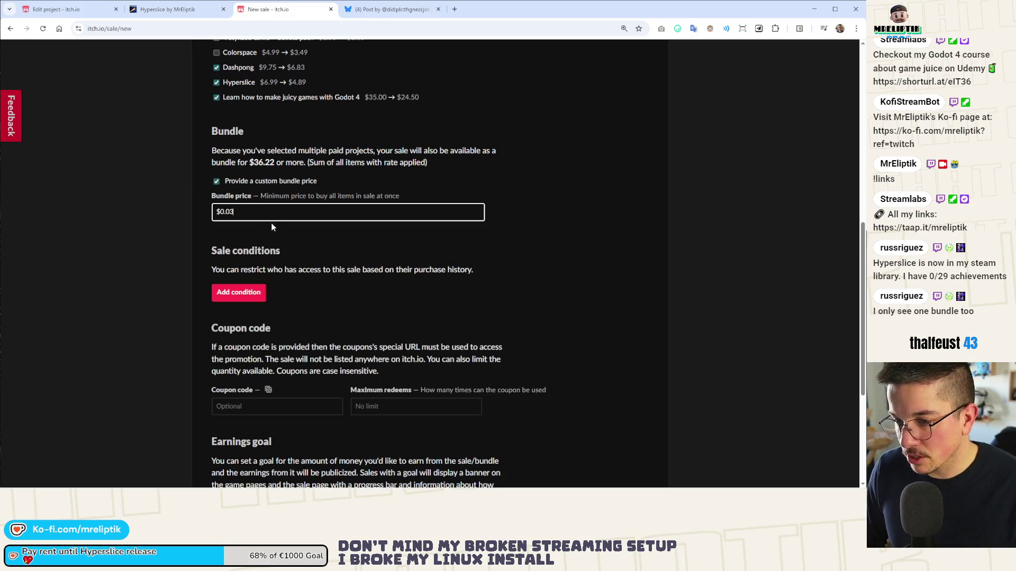
key("BackSpace")
key("BackSpace")
key("BackSpace")
type("34.00")
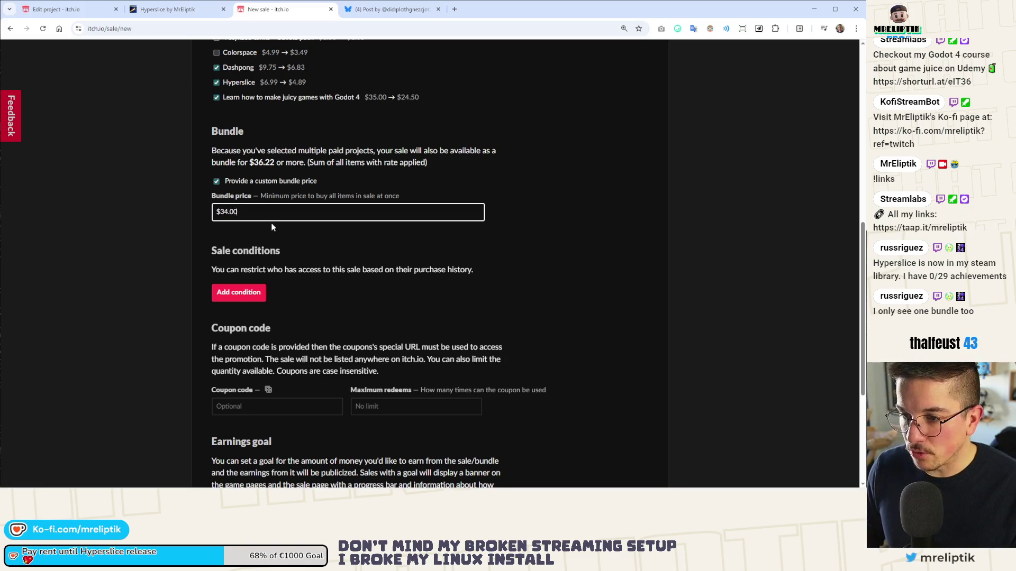
scroll(317, 304, "down", 4)
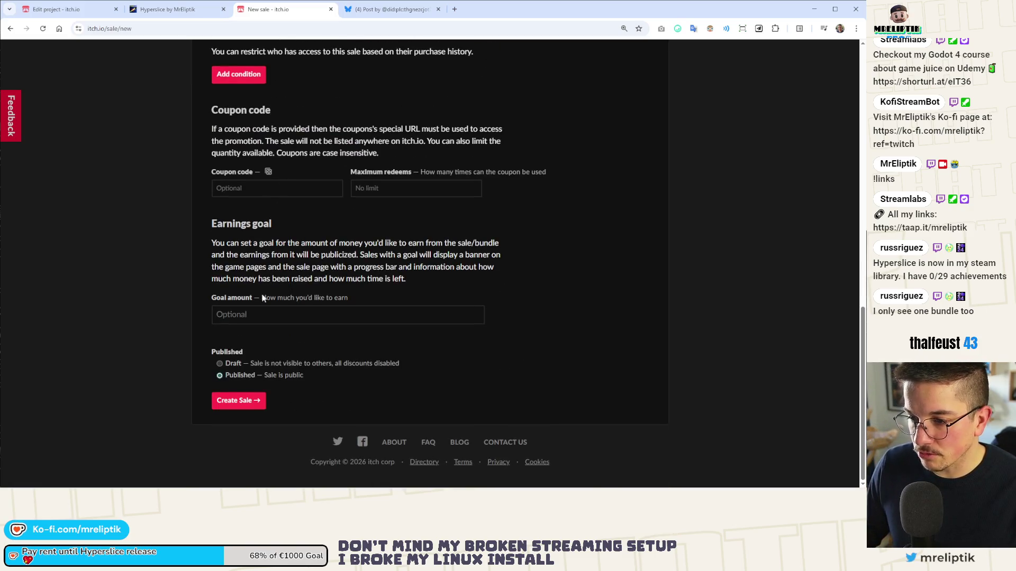
left_click(239, 318)
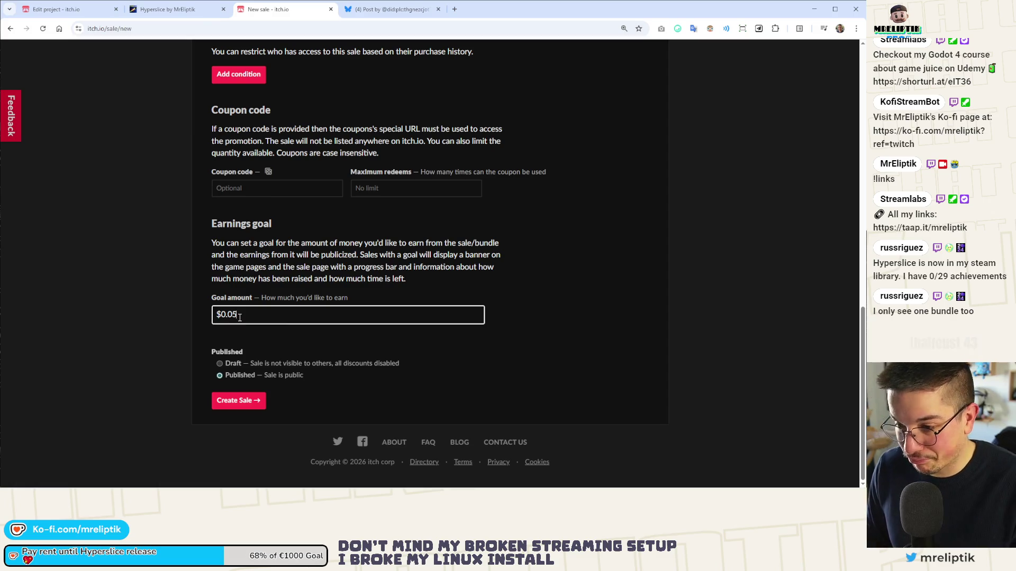
left_click(237, 401)
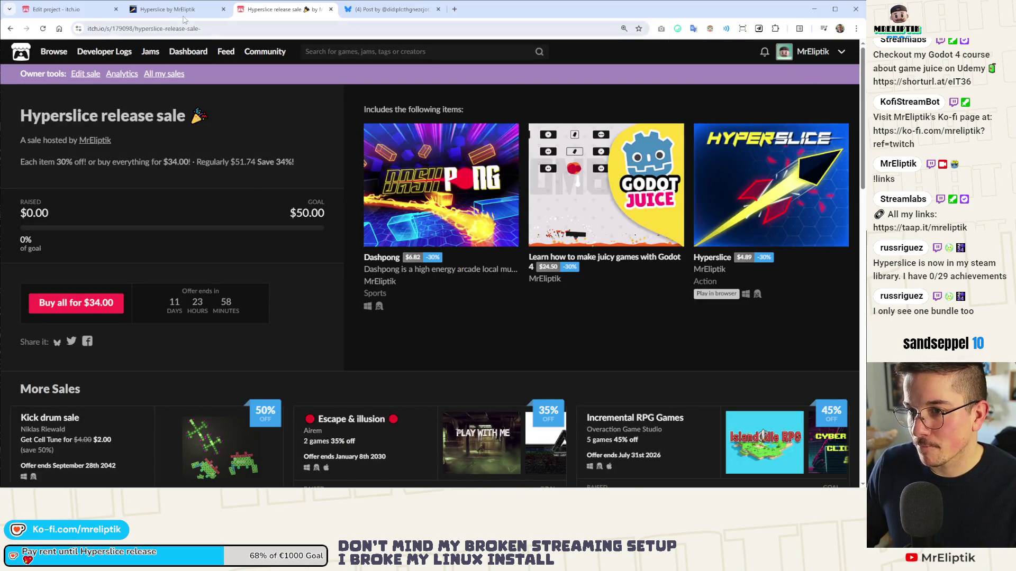
- Reload the Hyperslice game page to check the sale banner, then close the game and sale tabs
left_click(169, 9)
left_click(43, 28)
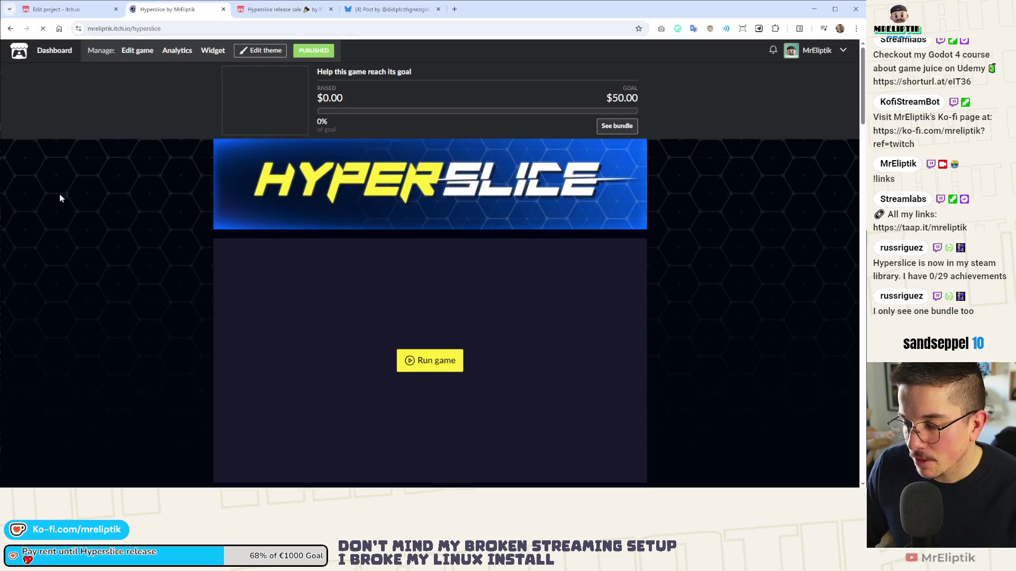
scroll(132, 199, "down", 10)
scroll(133, 200, "down", 10)
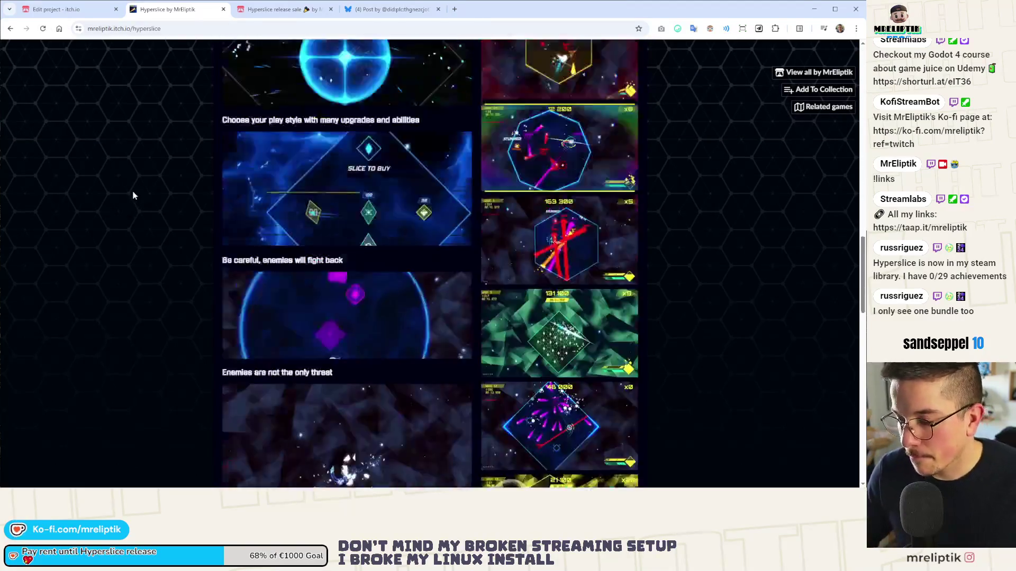
scroll(169, 144, "up", 10)
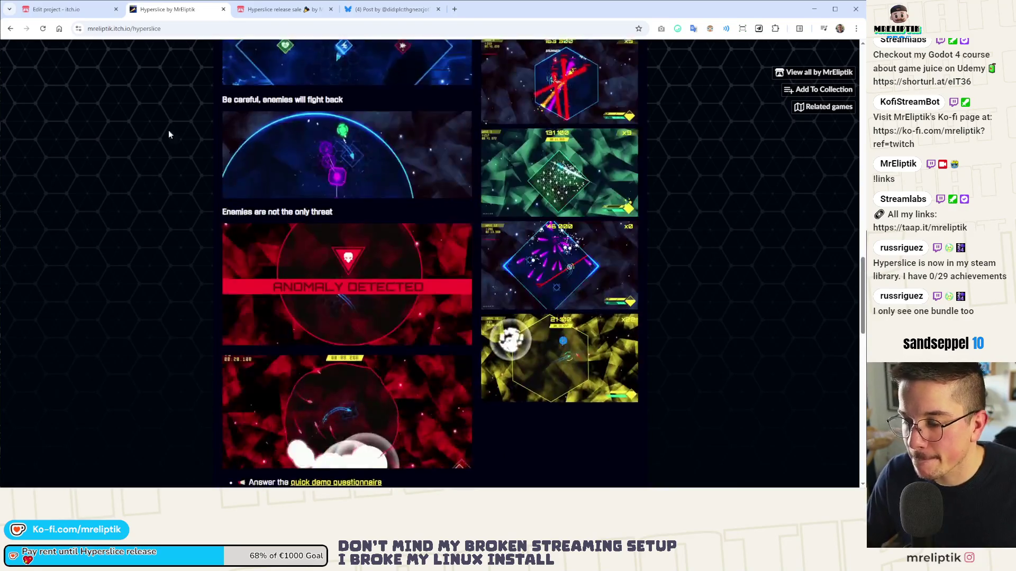
middle_click(188, 10)
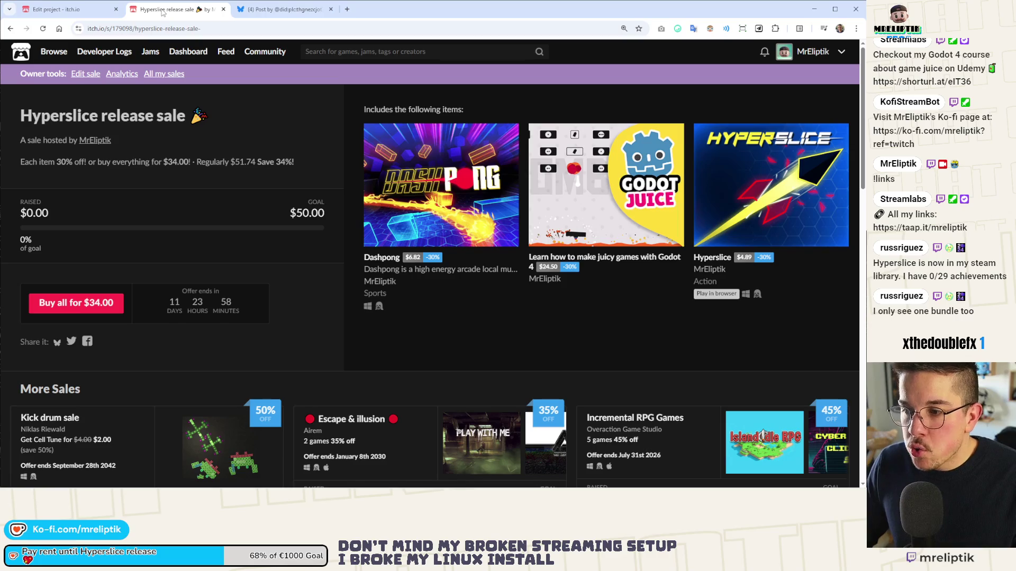
middle_click(163, 11)
left_click(66, 12)
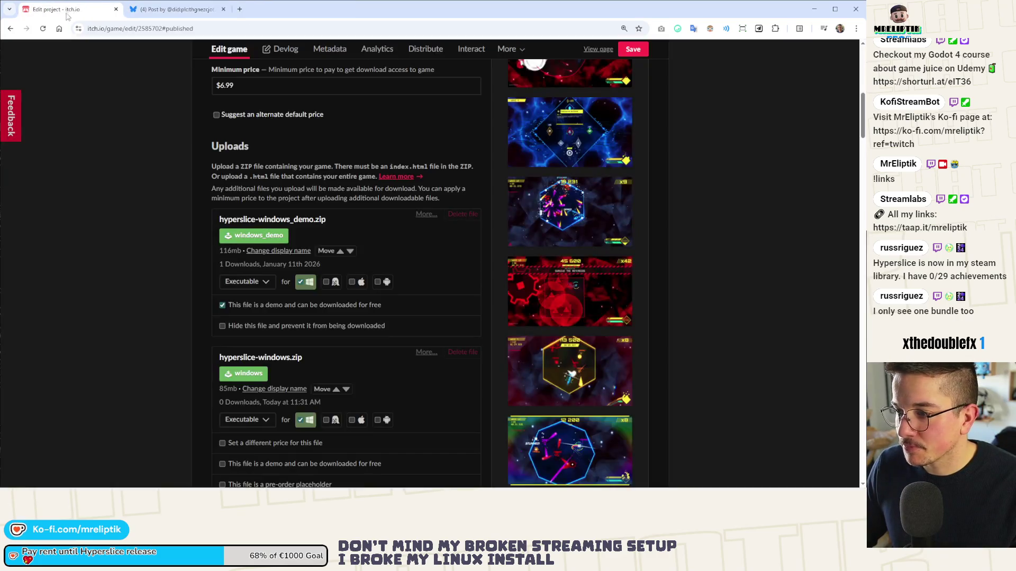
- Close the itch.io editor, then like and repost the music quote post in Bluesky notifications
middle_click(66, 12)
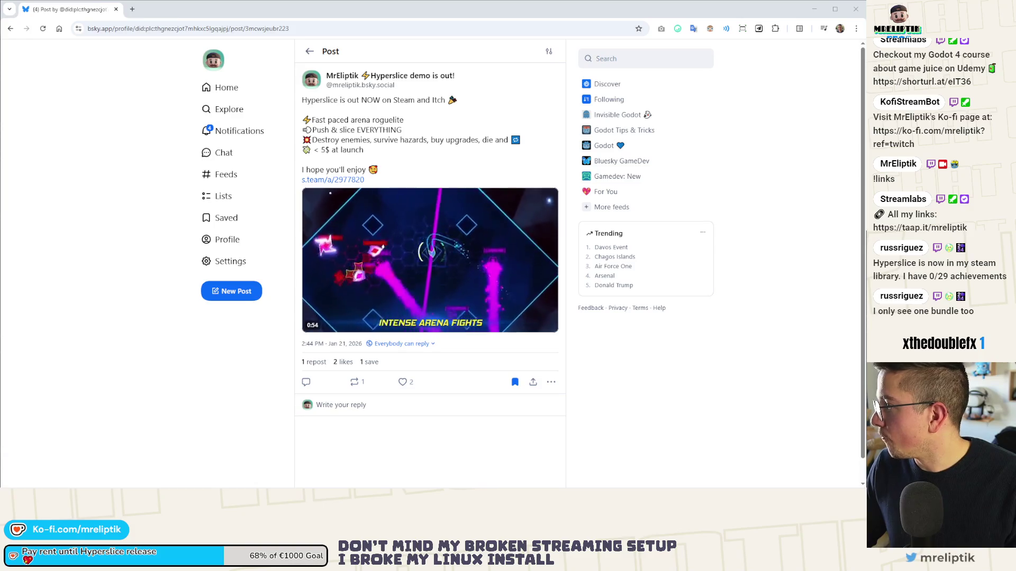
left_click(236, 137)
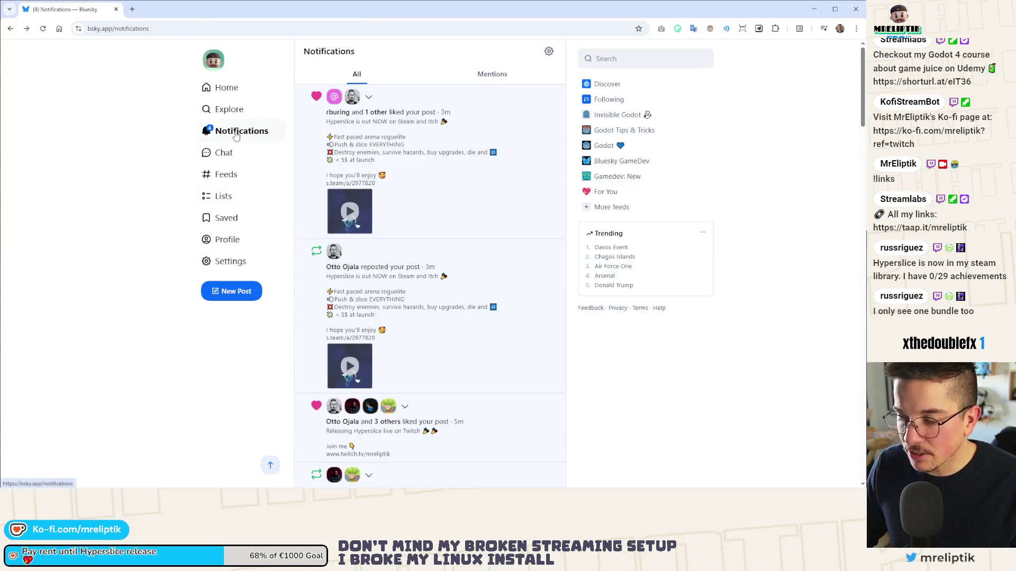
scroll(421, 347, "down", 3)
left_click(428, 341)
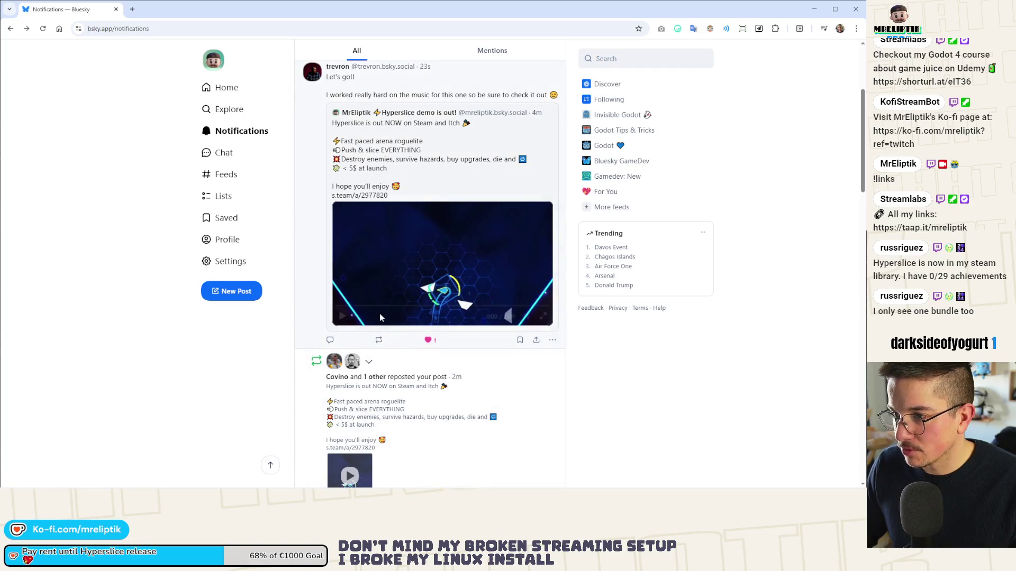
left_click(378, 341)
- Reply to the quote post thanking its author, ending with a heart emoji
left_click(365, 359)
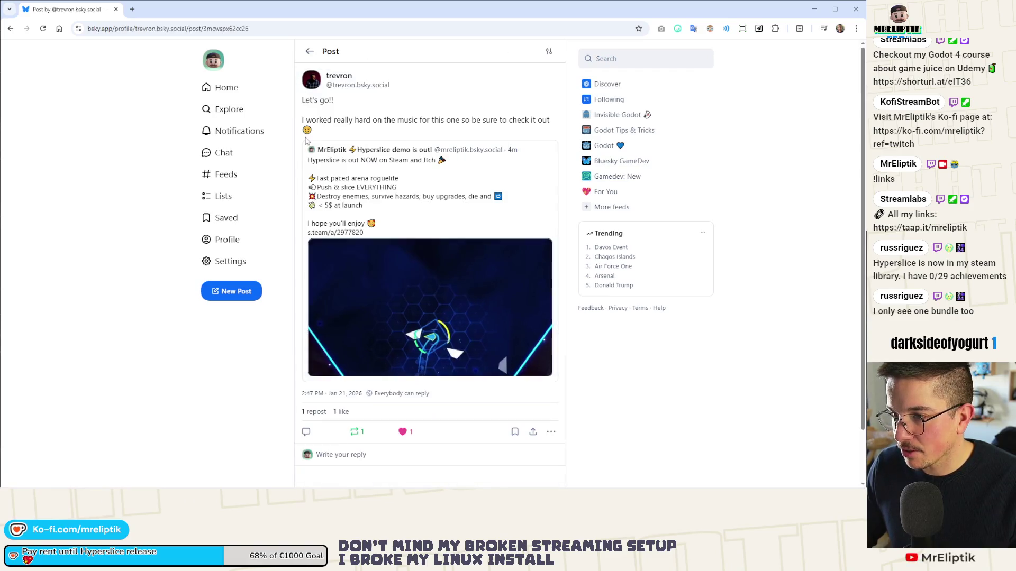
left_click(337, 455)
type("Thanks again for your work")
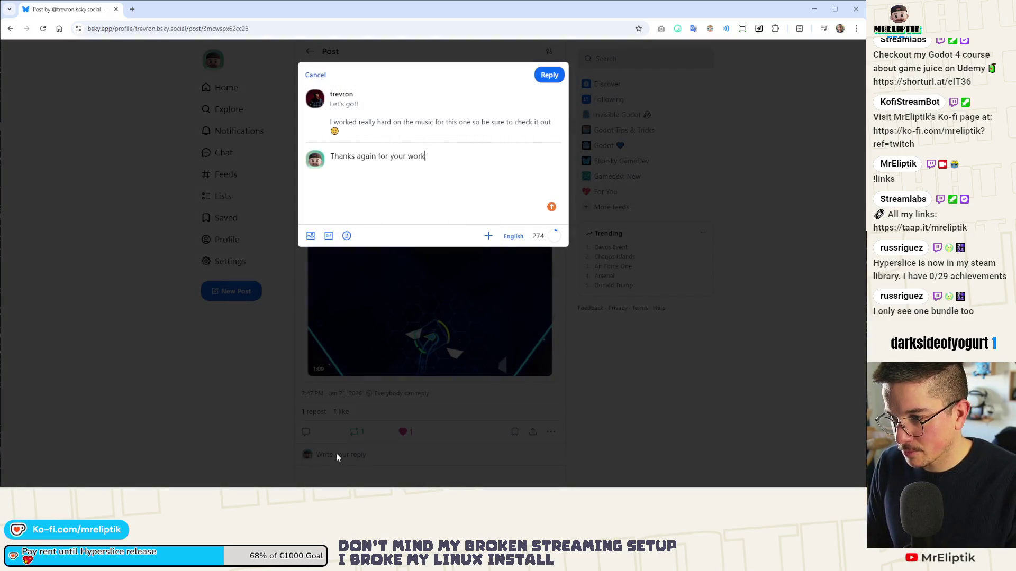
type(", it")
key("BackSpace")
key("BackSpace")
key("BackSpace")
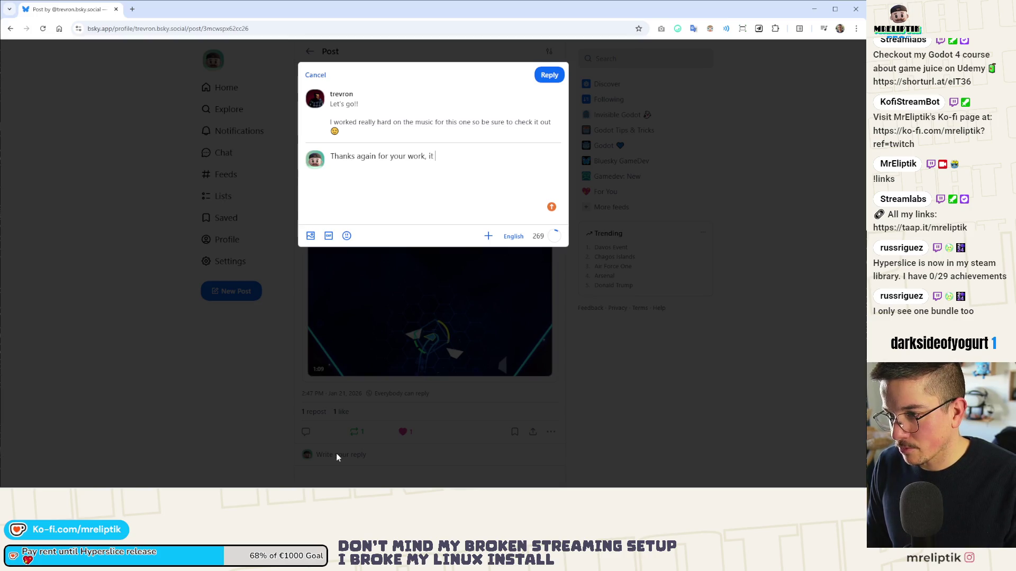
key("BackSpace")
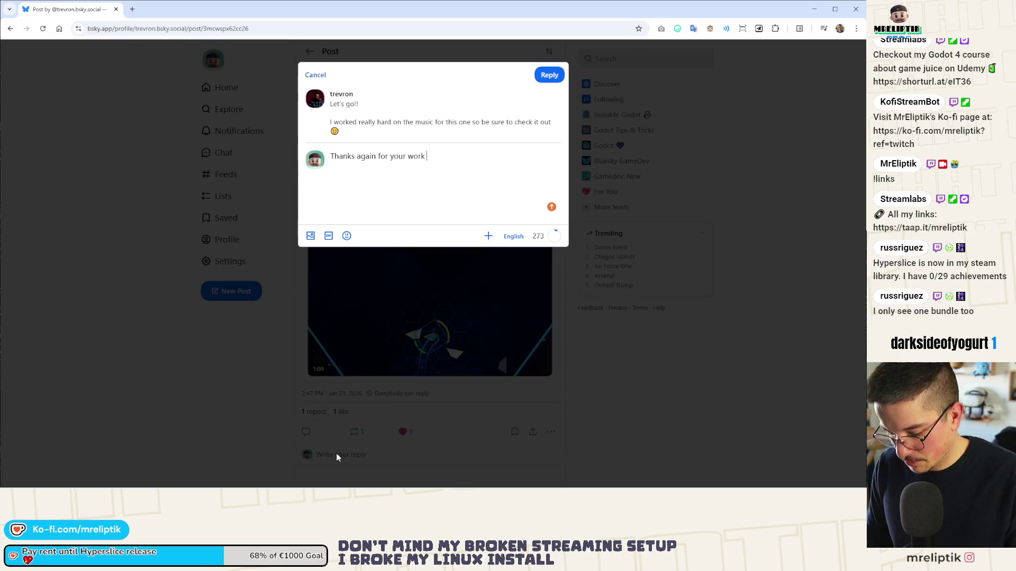
key("super+period")
type("love")
key("Return")
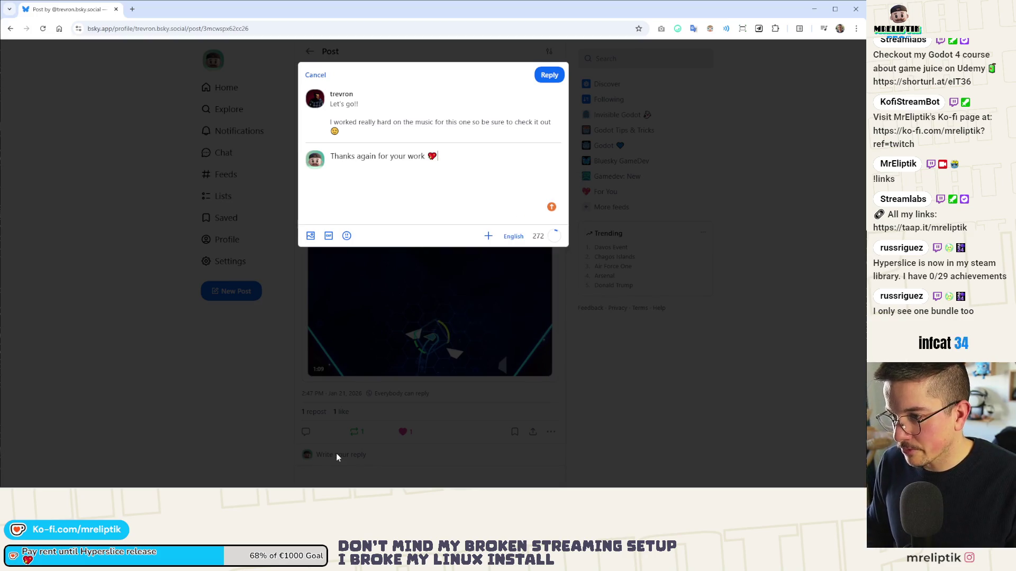
left_click(549, 75)
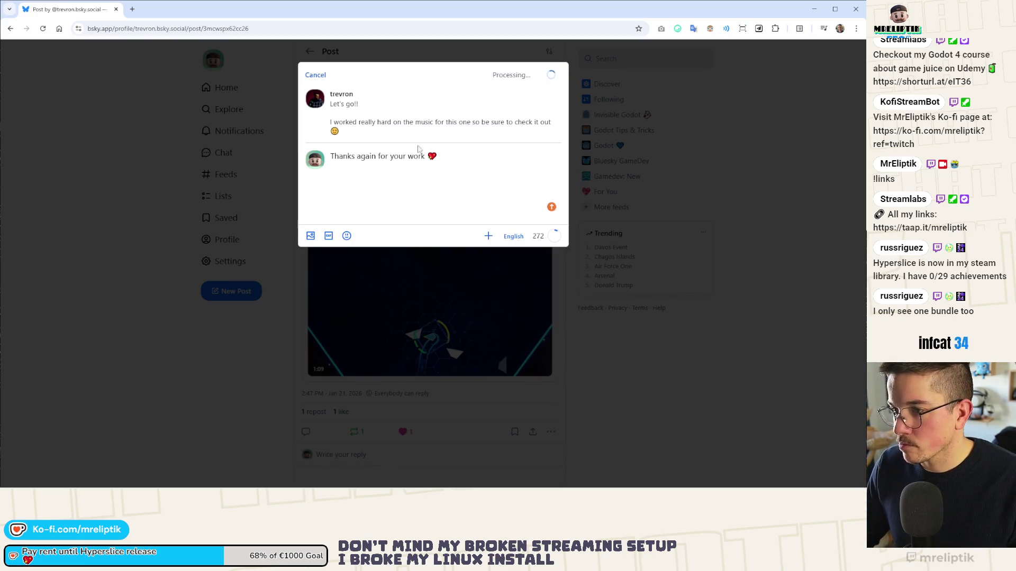
left_click(235, 131)
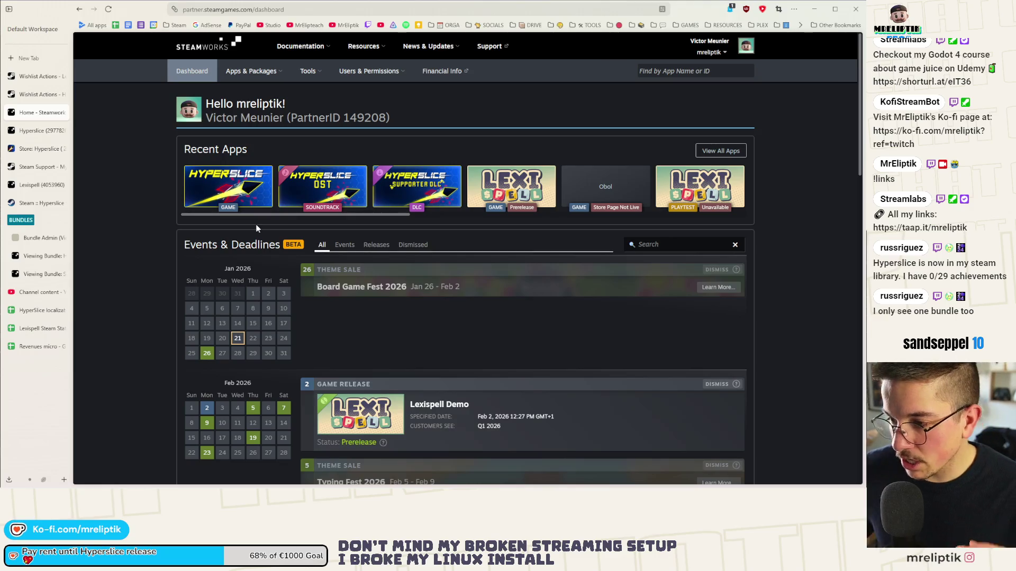
- Open and reload the Hyperslice x Nova Drift bundle, then lock it pending participants' approval
left_click(33, 242)
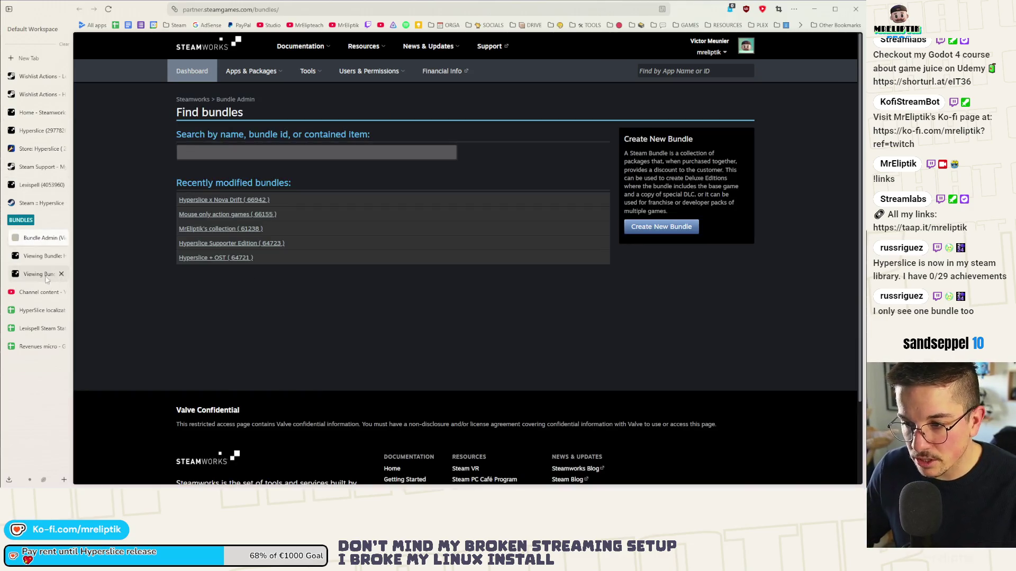
left_click(38, 257)
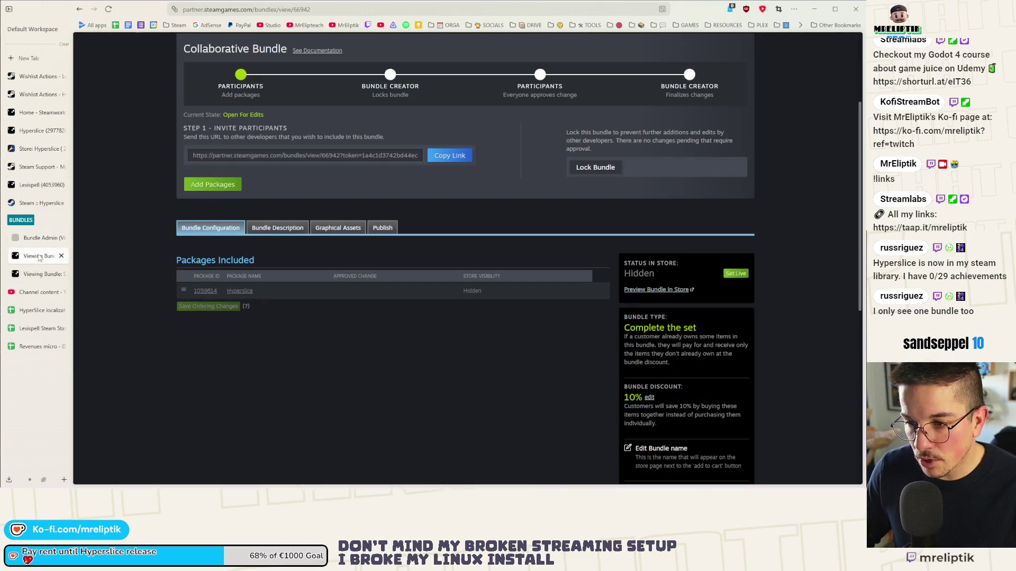
left_click(108, 9)
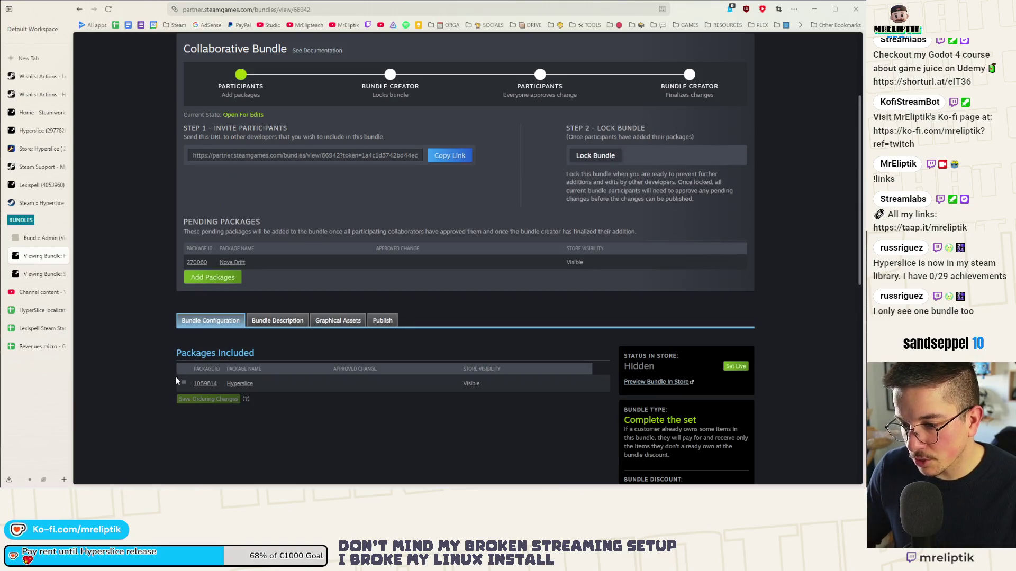
scroll(158, 336, "down", 1)
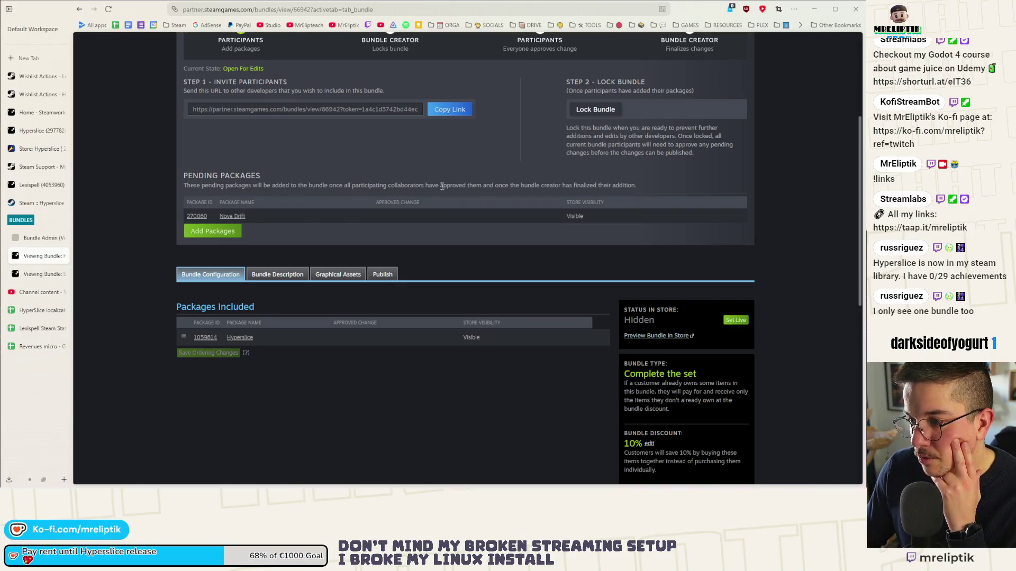
left_click(597, 109)
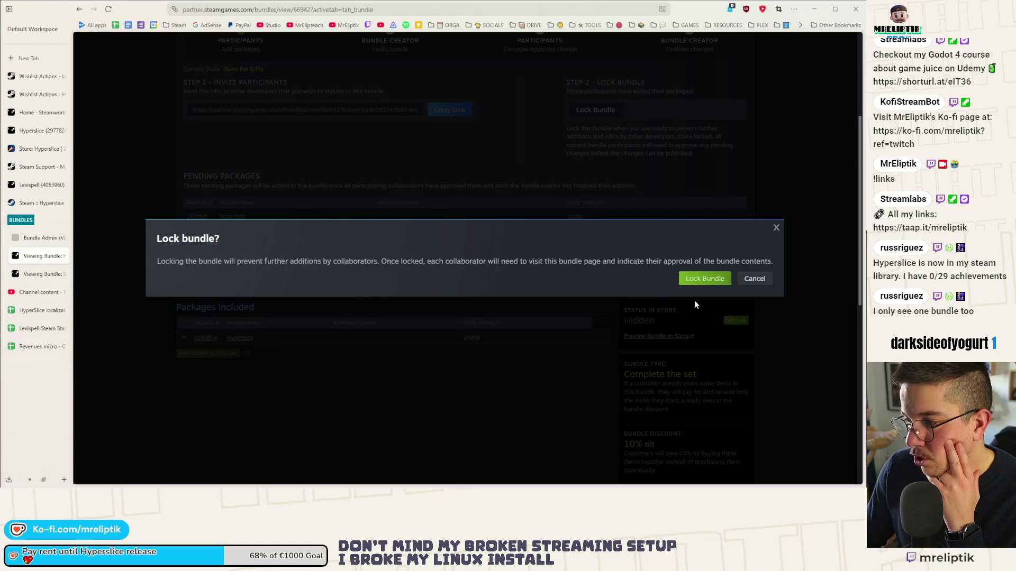
left_click(725, 277)
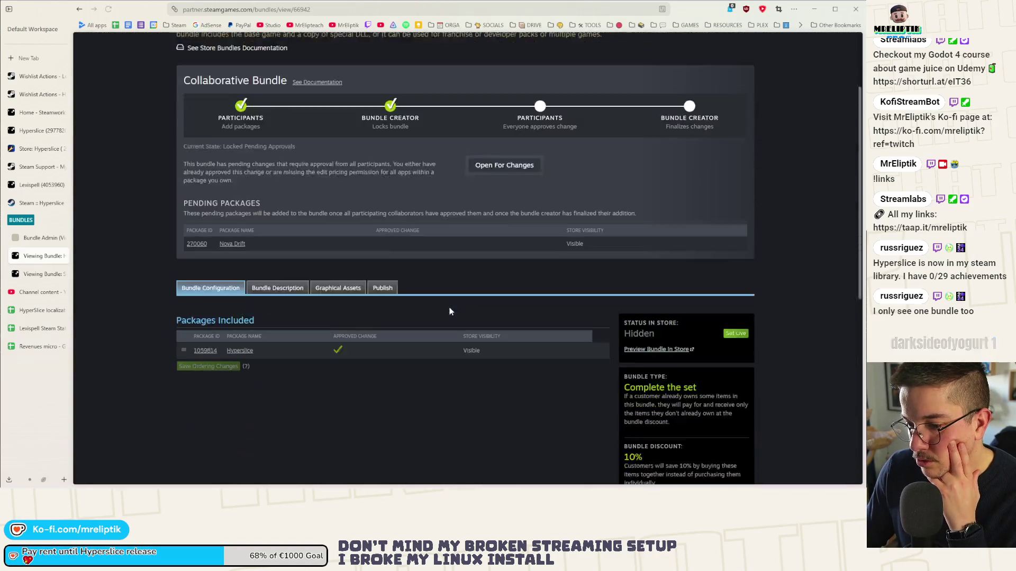
scroll(437, 311, "up", 2)
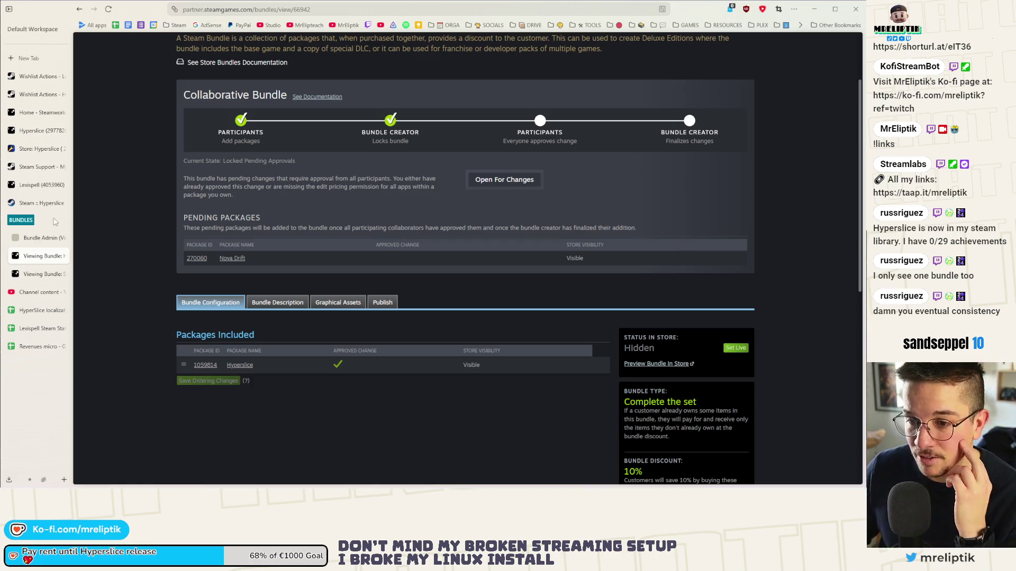
- Check and reload the Super reaktor collaborative bundle
left_click(42, 274)
left_click(40, 238)
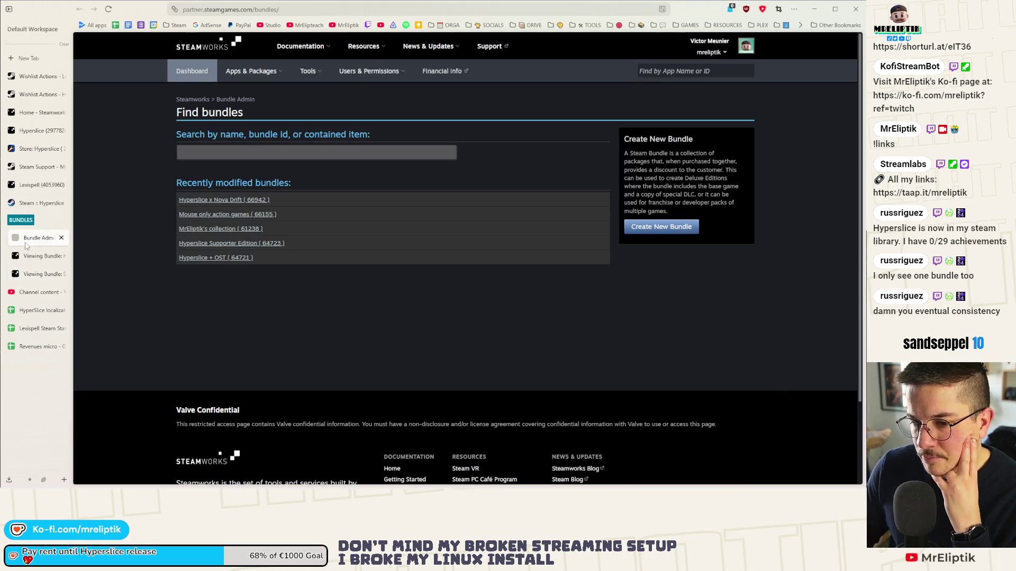
left_click(43, 274)
left_click(108, 9)
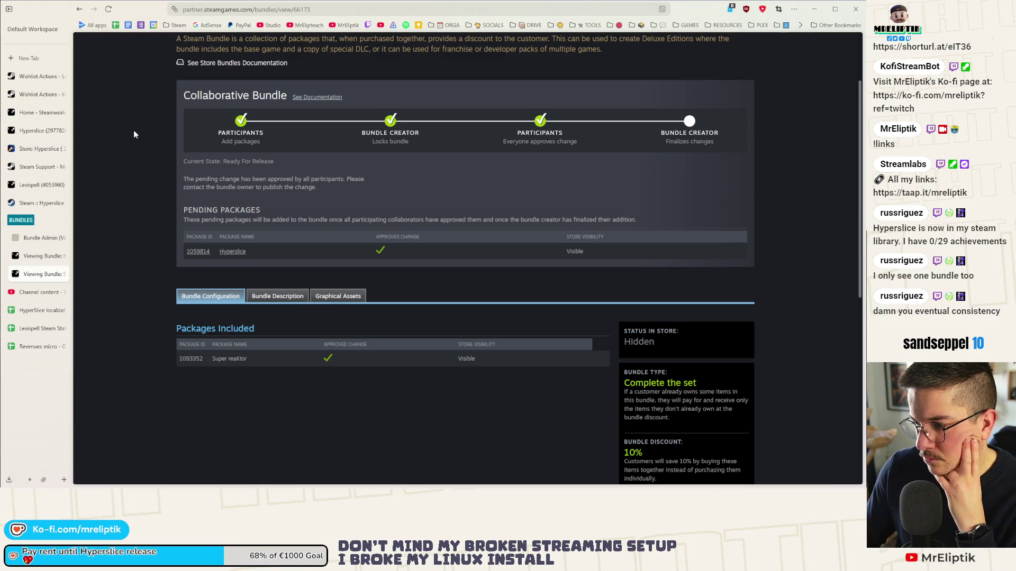
left_click(45, 237)
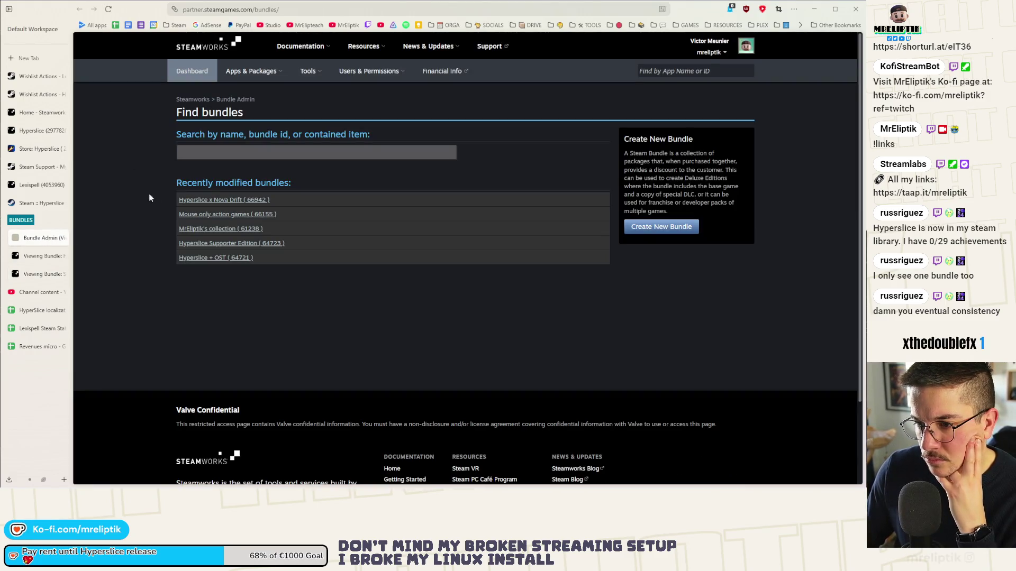
- Open the Hyperslice release event for editing, then switch over to the Hyperslice store page admin
left_click(37, 205)
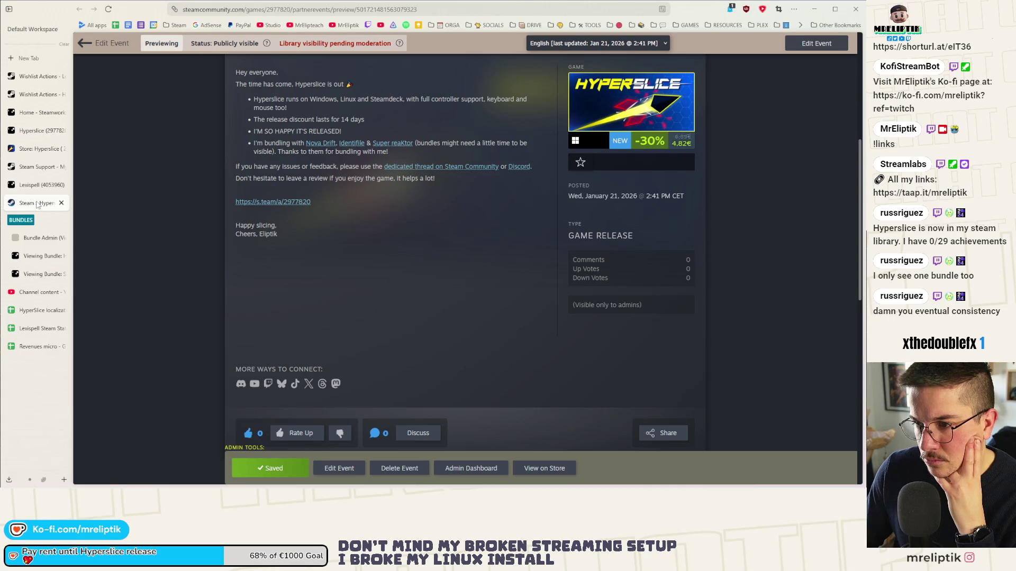
scroll(170, 224, "up", 5)
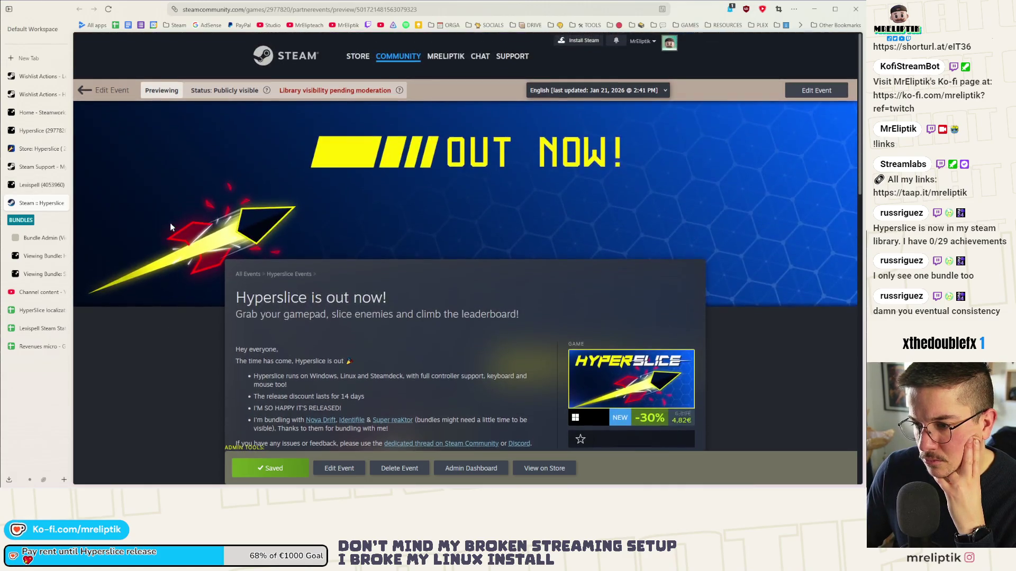
scroll(170, 224, "down", 4)
scroll(275, 193, "up", 5)
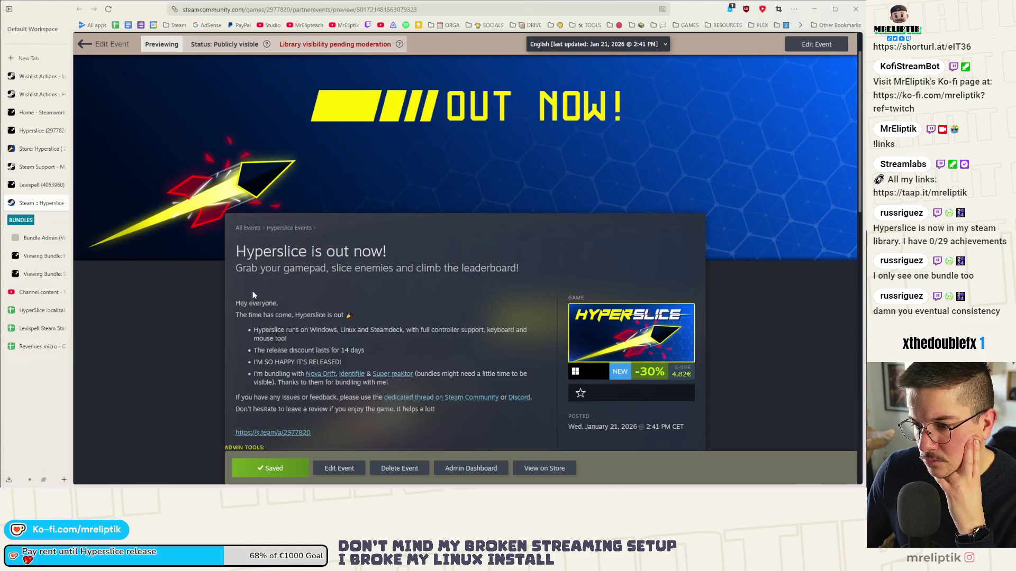
scroll(304, 299, "up", 2)
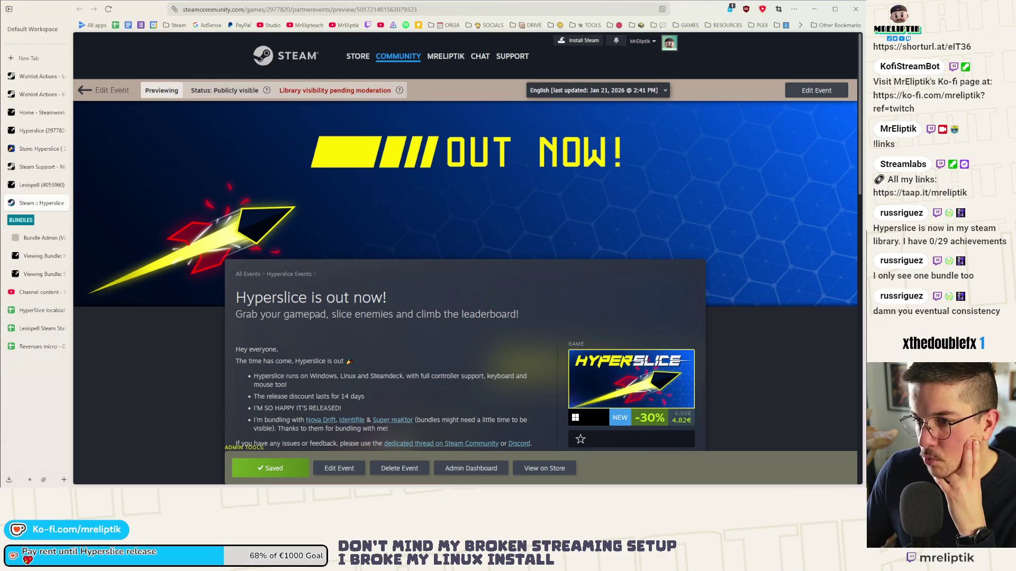
left_click(102, 90)
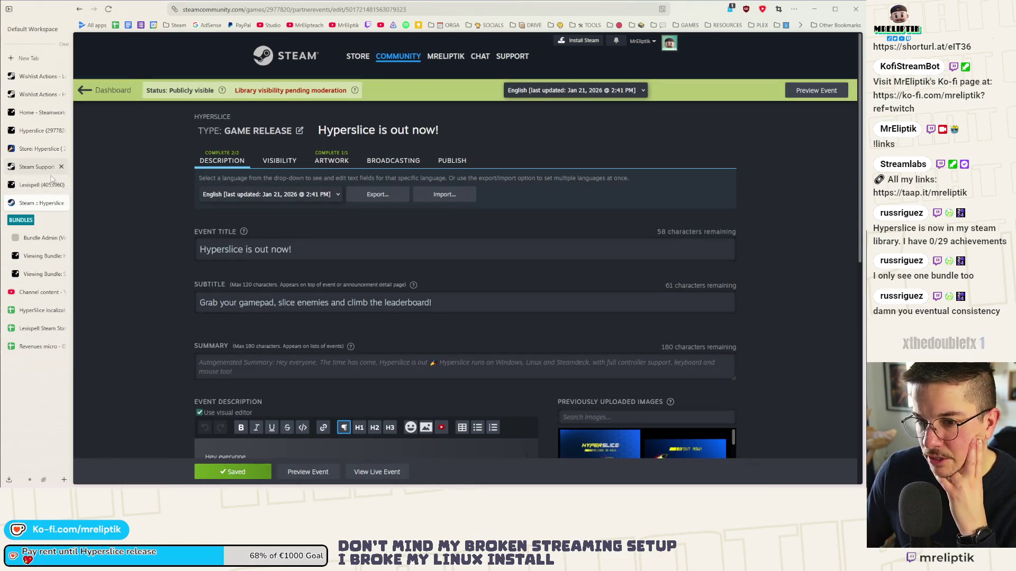
left_click(37, 185)
left_click(39, 168)
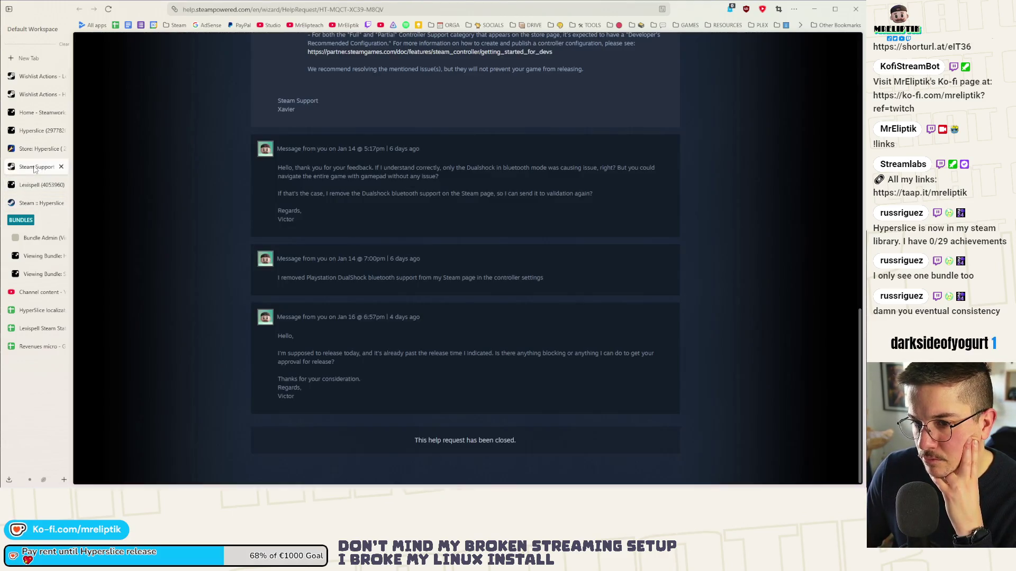
left_click(36, 153)
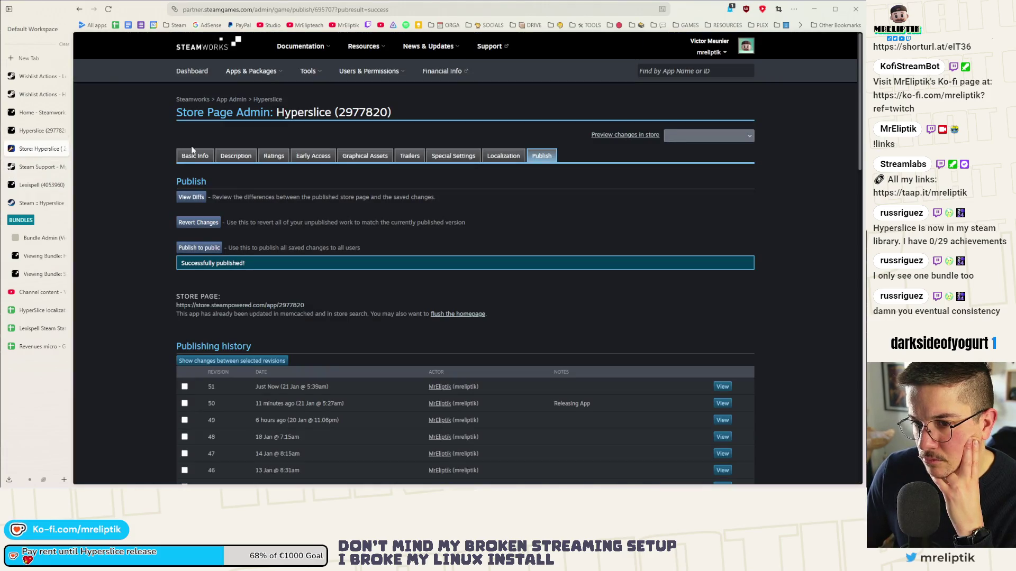
- Open the pinned bundles settings and view the Hyperslice Supporter Edition bundle in its own tab
left_click(465, 158)
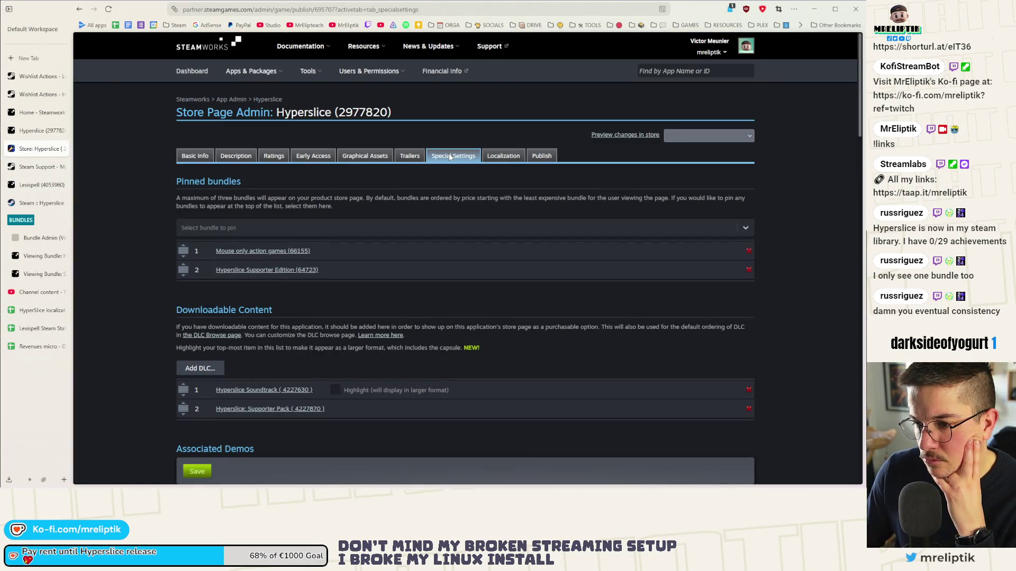
scroll(263, 280, "down", 2)
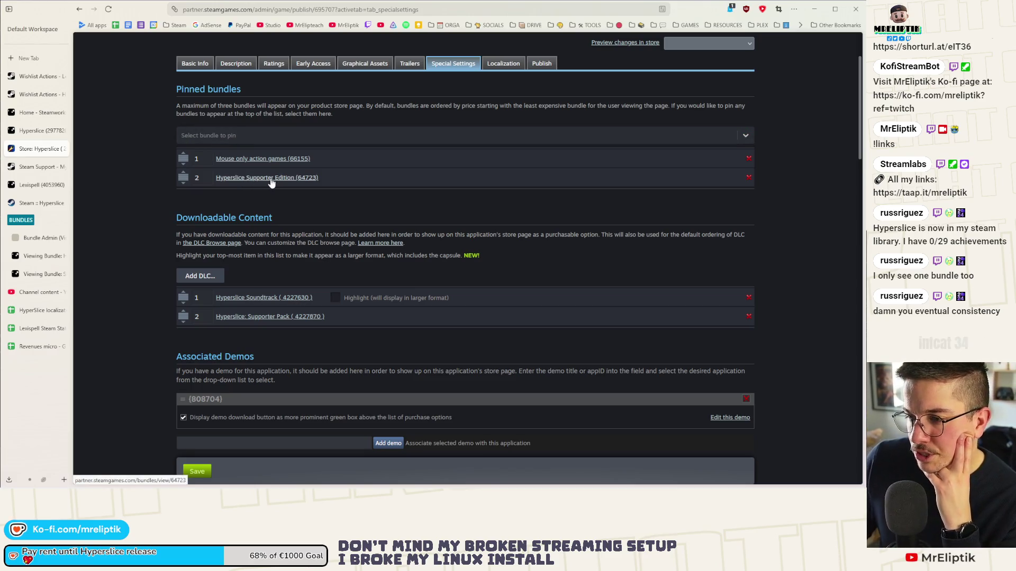
middle_click(268, 180)
left_click(16, 167)
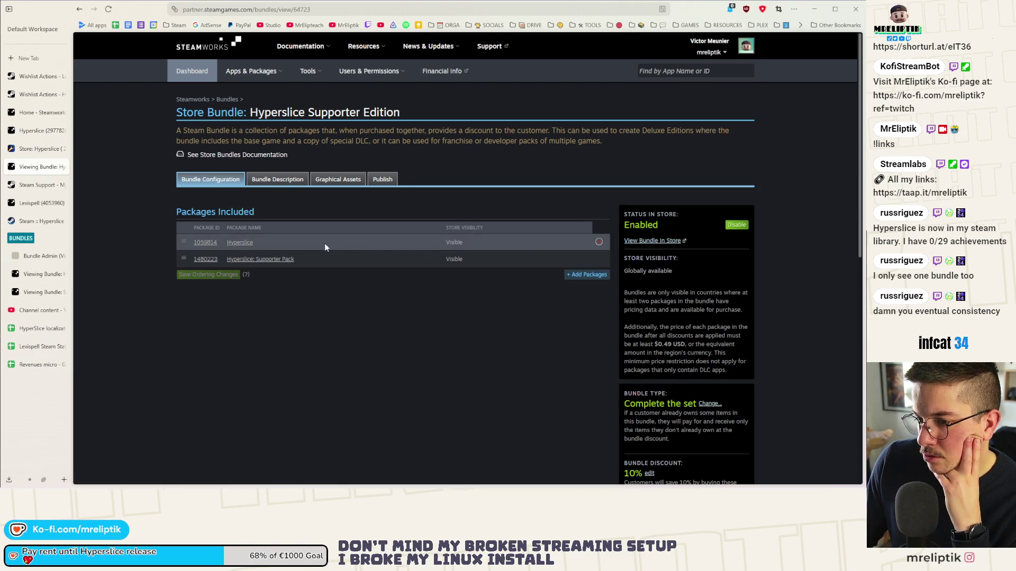
scroll(359, 345, "down", 3)
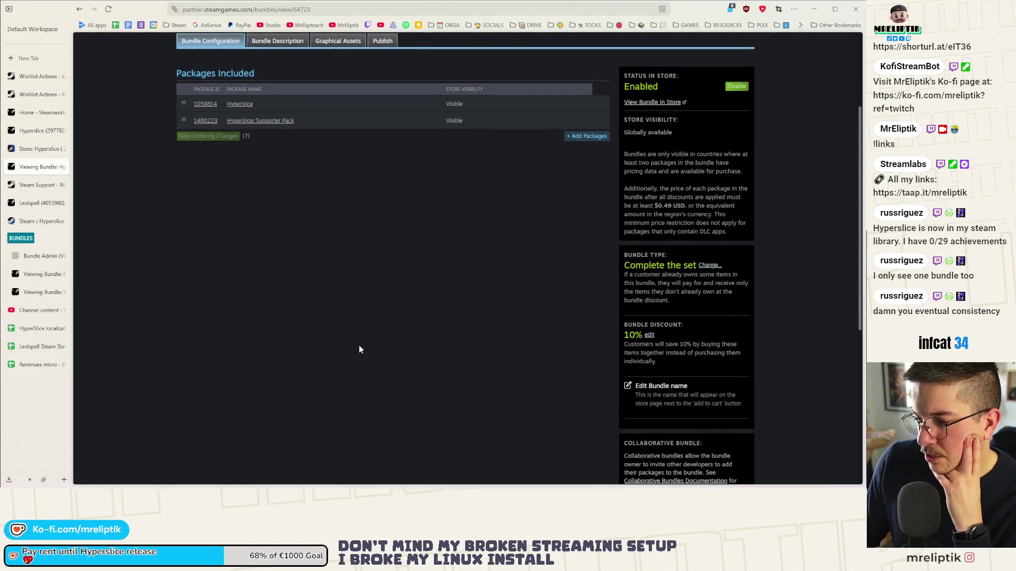
scroll(358, 350, "up", 3)
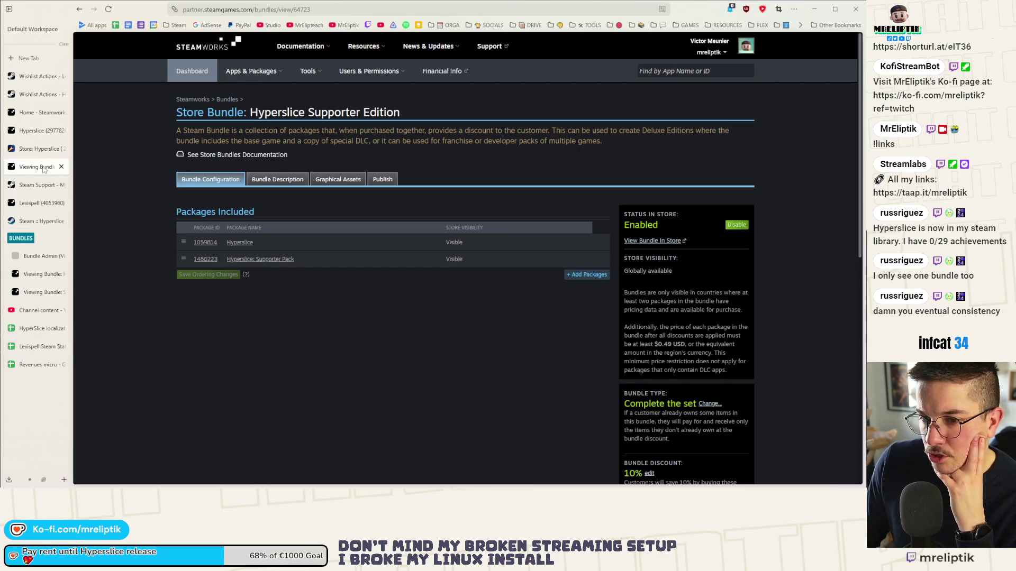
left_click(33, 151)
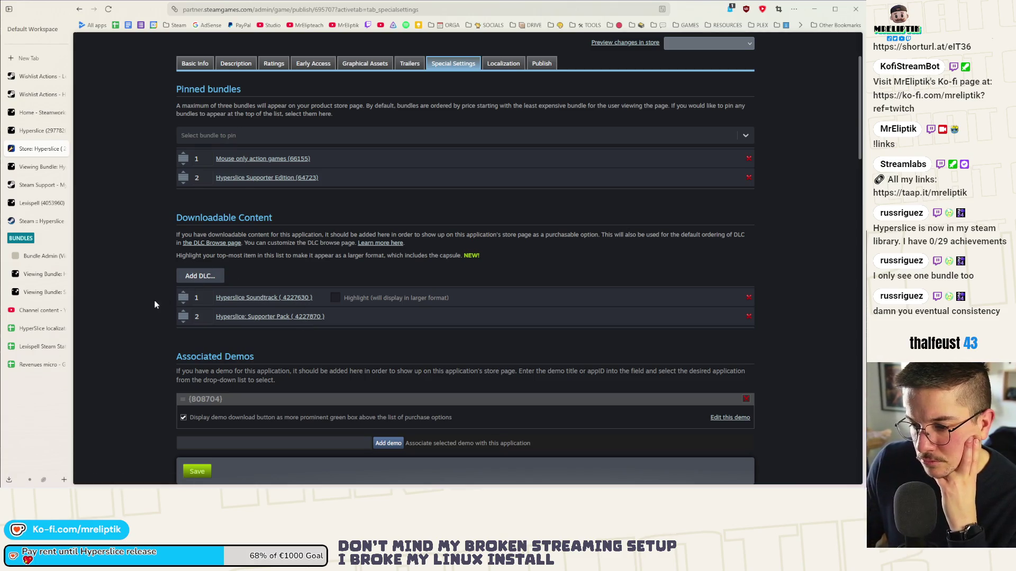
scroll(153, 301, "down", 3)
scroll(144, 308, "up", 6)
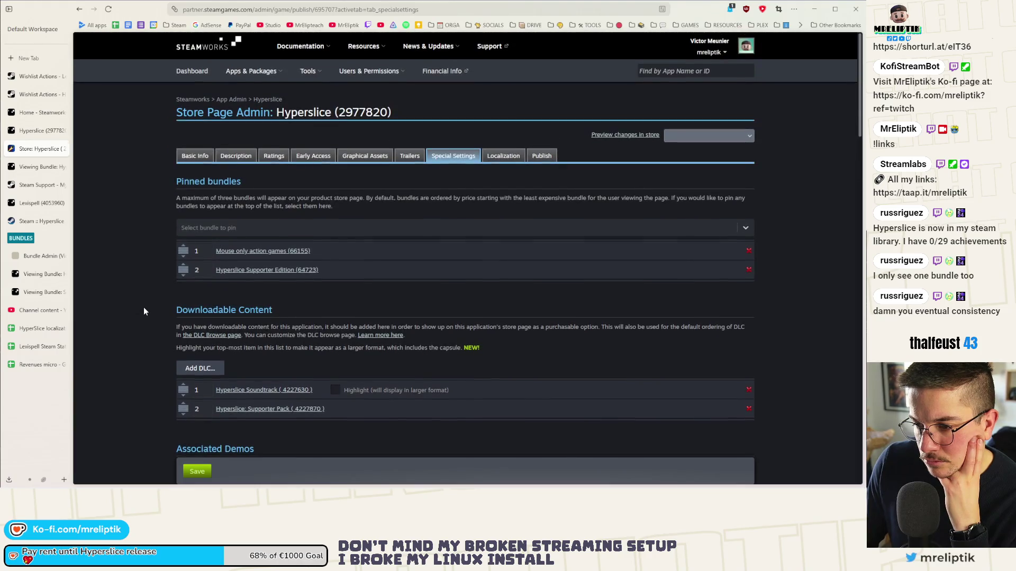
scroll(144, 311, "down", 2)
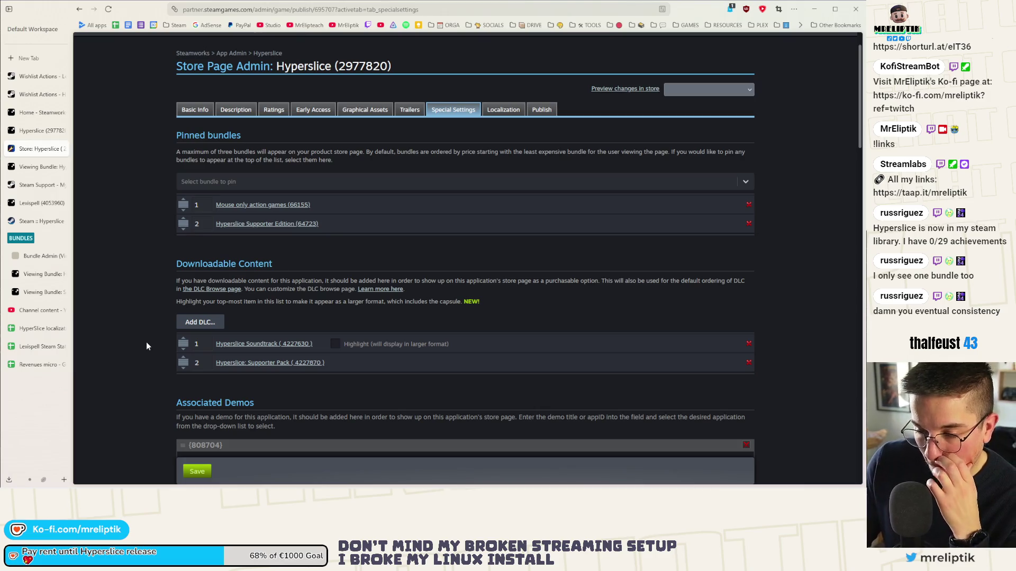
- Go to the recent bundles list and open the Hyperslice x Nova Drift bundle
left_click(32, 167)
left_click(37, 260)
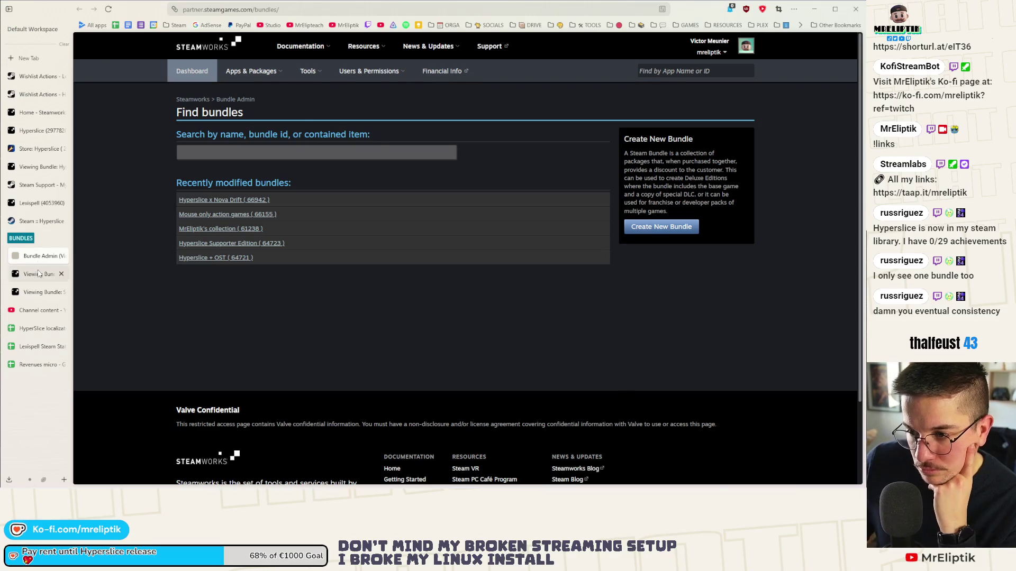
left_click(39, 273)
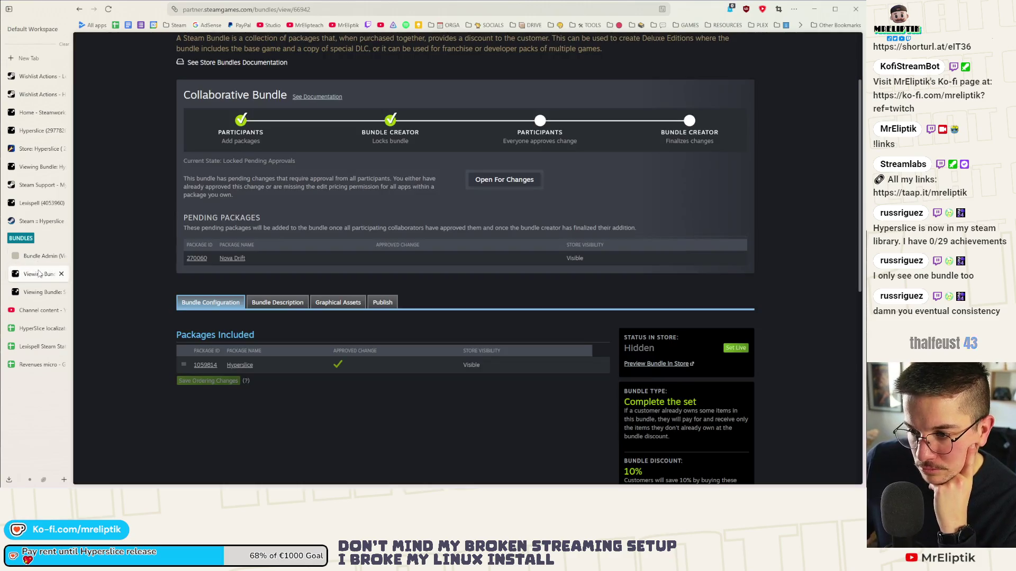
- Reload the Nova Drift bundle, return to the Hyperslice release event editor and open its events Dashboard
left_click(108, 10)
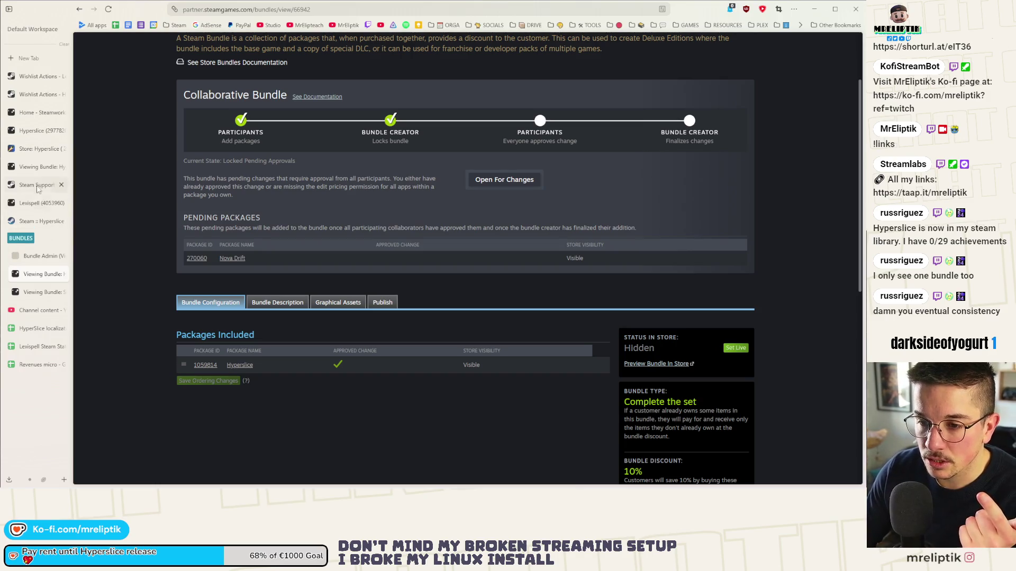
left_click(30, 223)
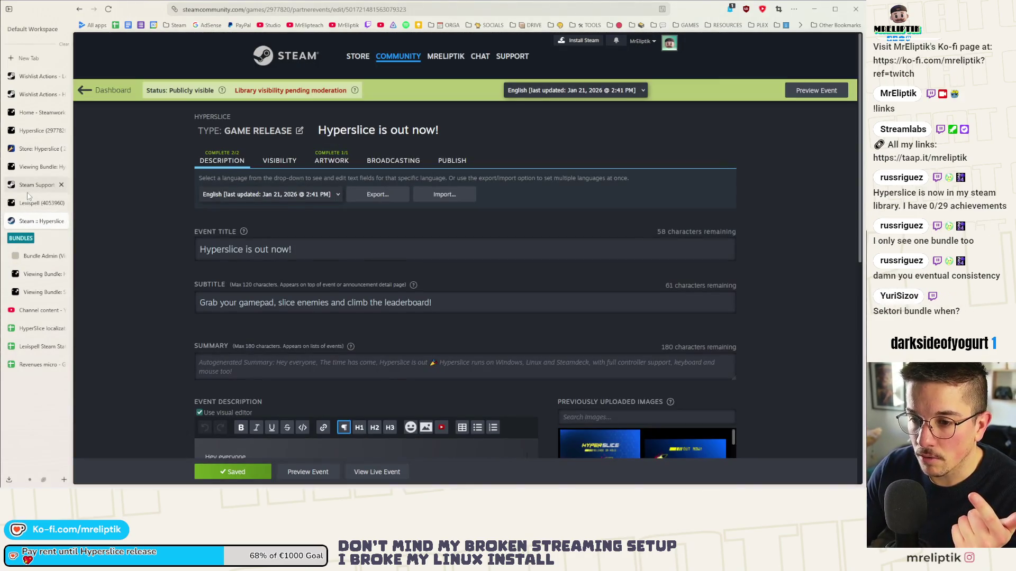
left_click(29, 188)
left_click(31, 203)
left_click(35, 169)
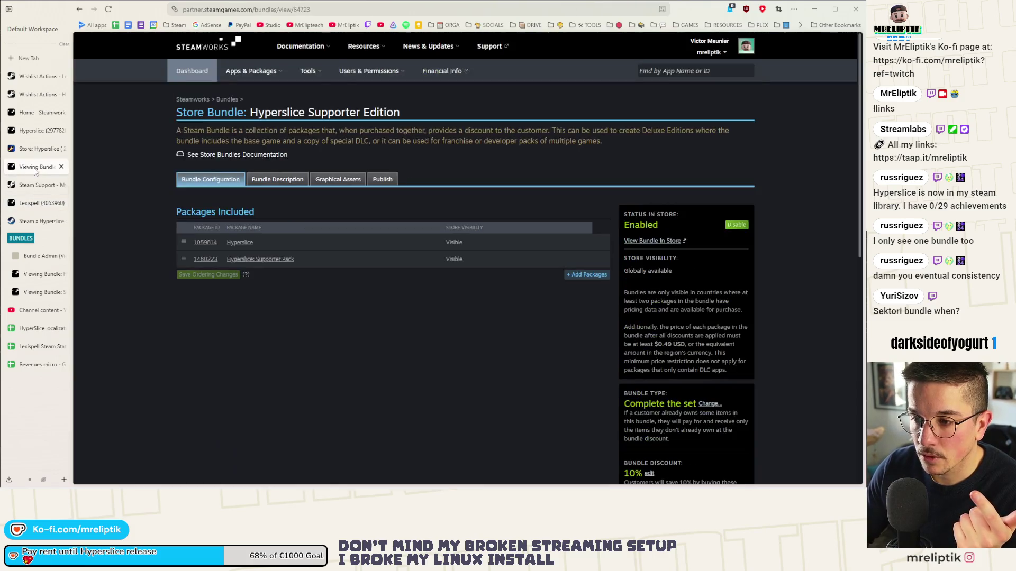
left_click(31, 221)
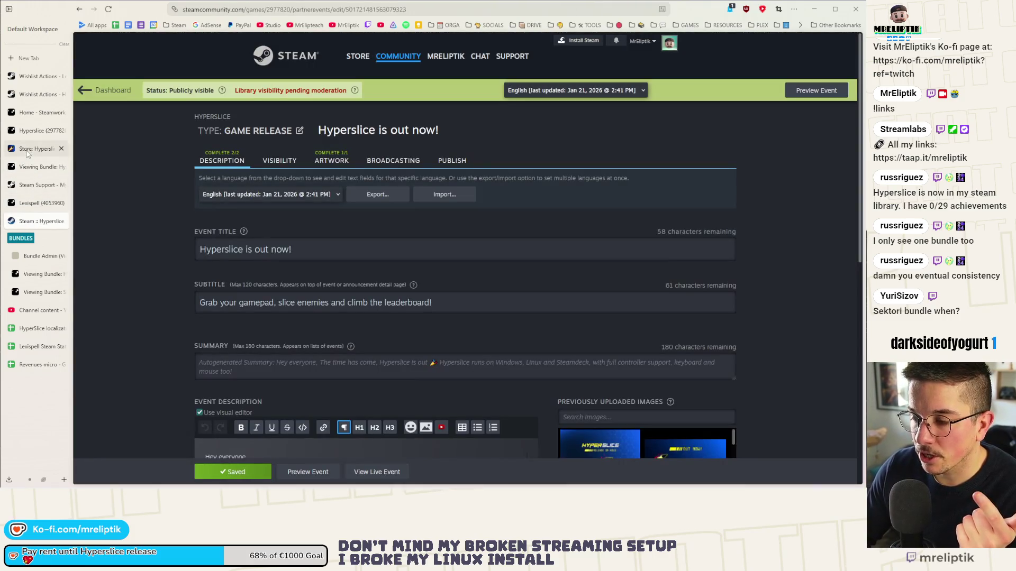
left_click(93, 91)
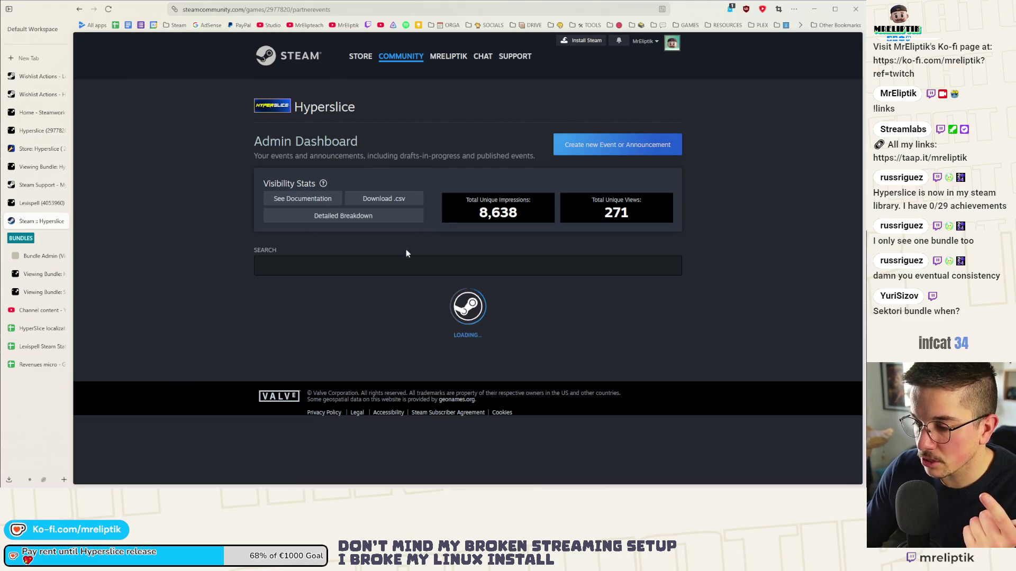
- Open the 'I can't release today' announcement for editing and tidy up its EDIT 2 line
scroll(365, 326, "down", 3)
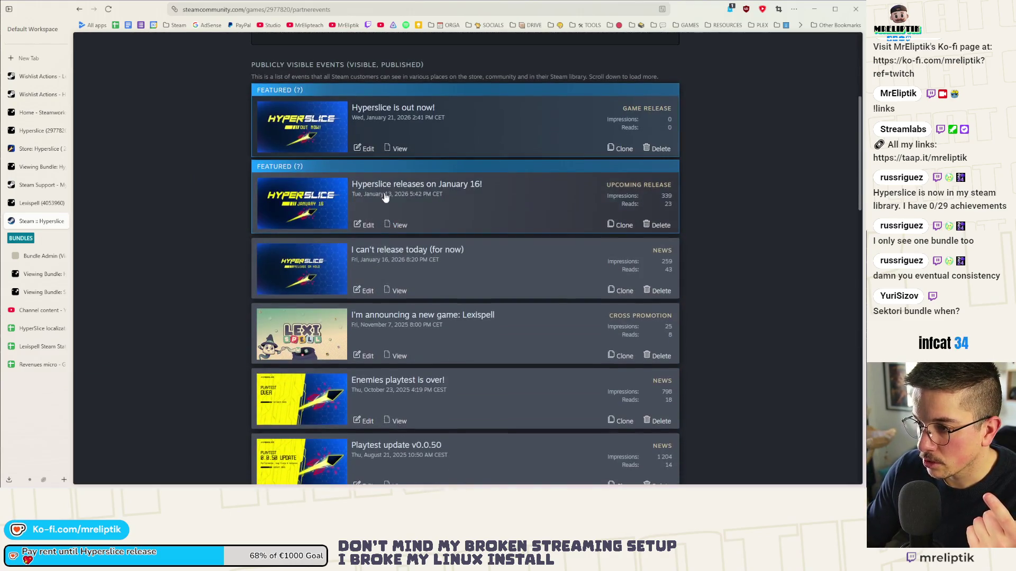
left_click(363, 291)
scroll(361, 286, "down", 5)
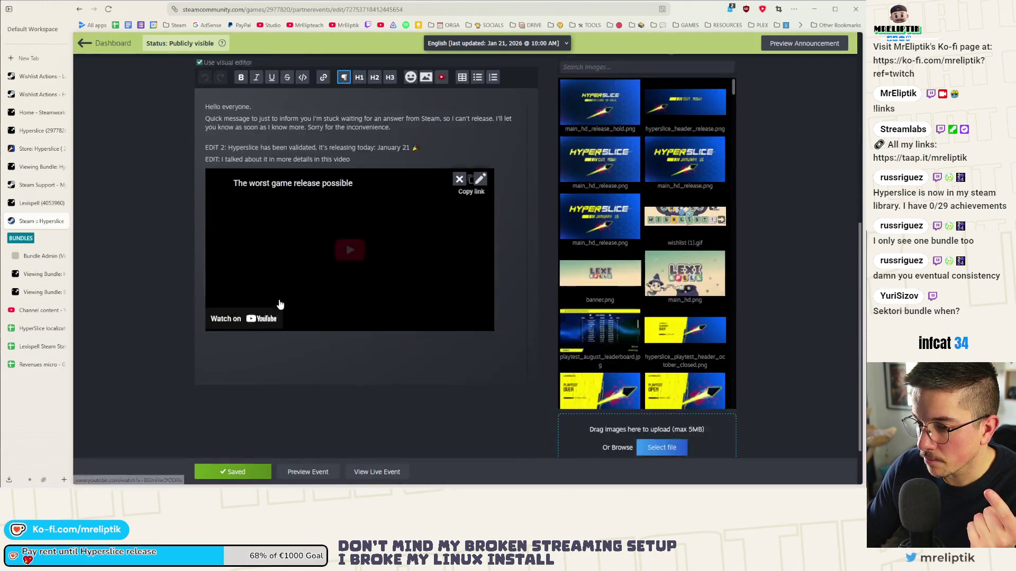
left_click(235, 162)
key("Return")
key("Delete")
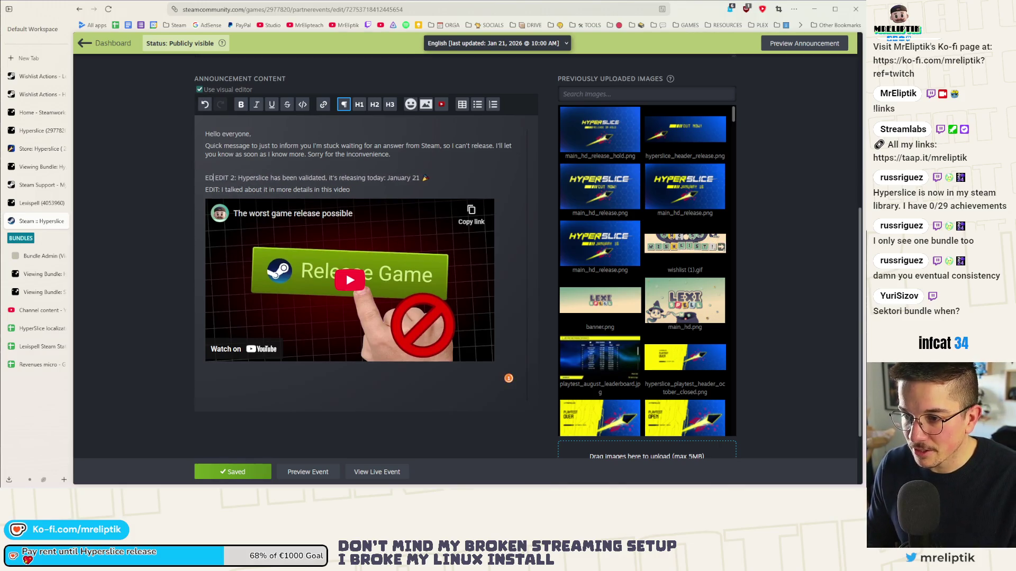
key("Delete")
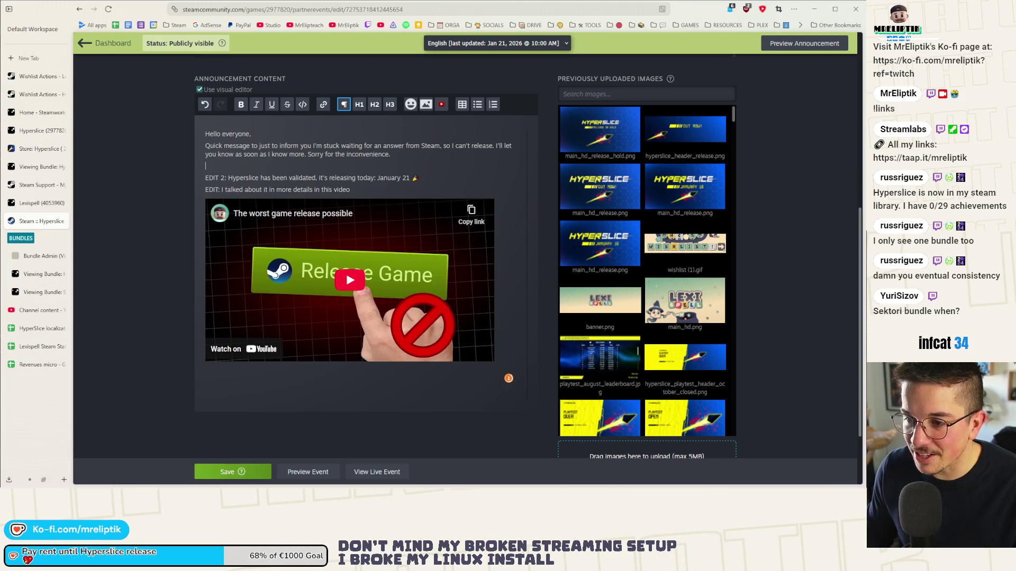
key("Down")
- Add an 'EDIT 3: Hyperslice is out!' line with a Hyperslice store card beneath it
key("Return")
type("EDIT 4:")
key("BackSpace")
key("BackSpace")
type("3: Hyperslice is out!")
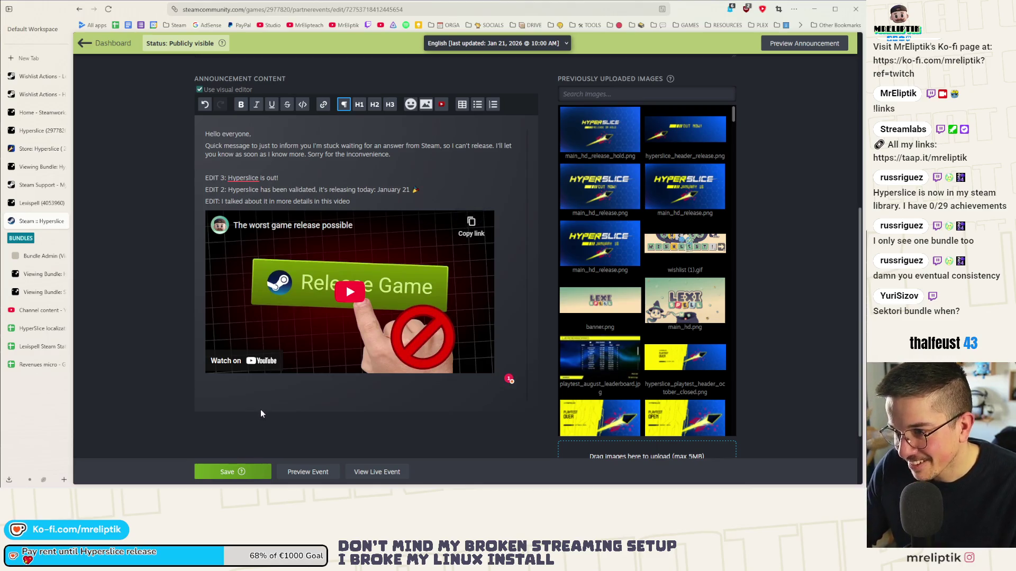
key("Return")
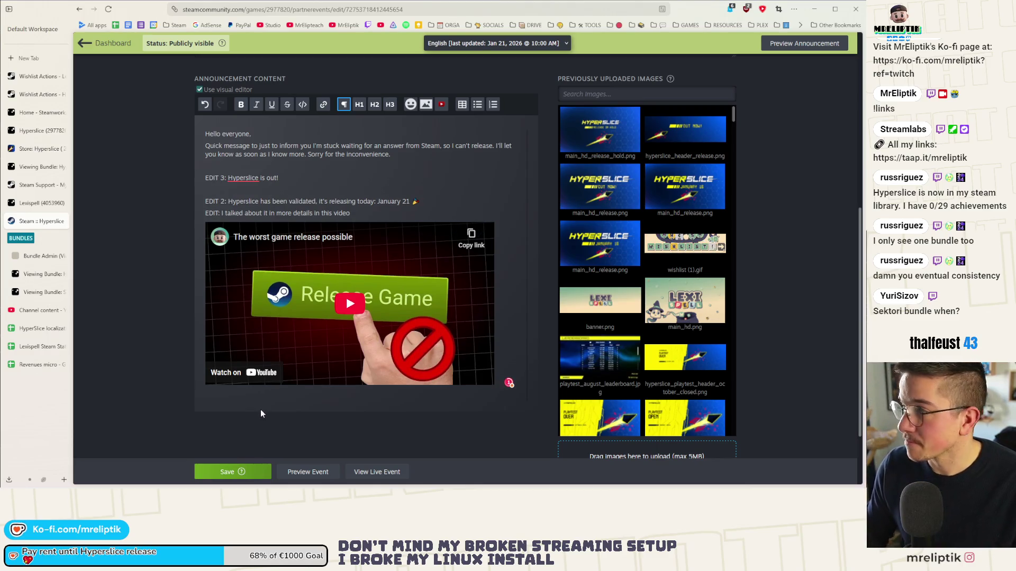
key("ctrl+v")
key("ctrl+z")
key("ctrl+z")
left_click(201, 288)
key("BackSpace")
- Save the updated announcement and close the event editor tab
scroll(345, 370, "down", 3)
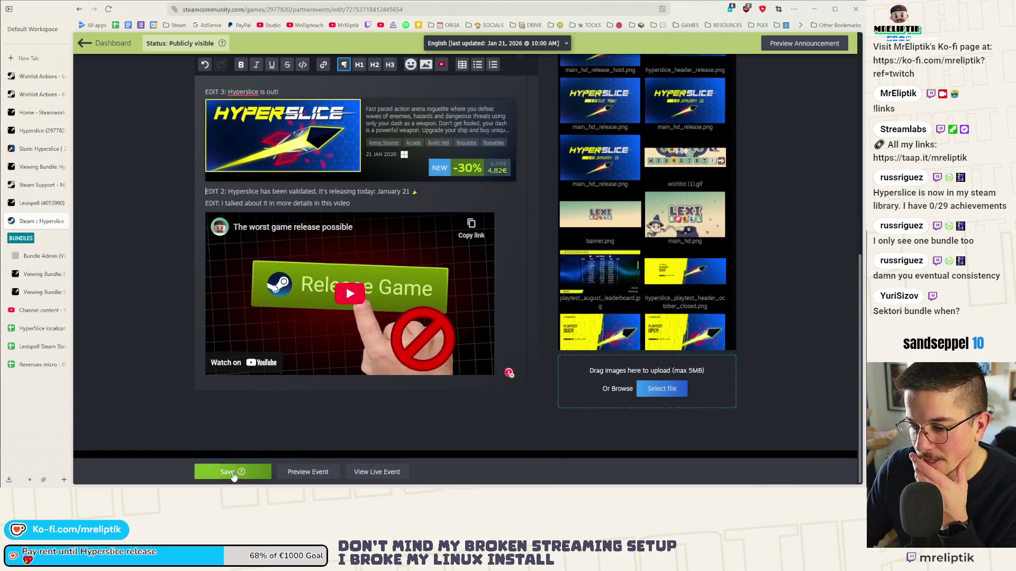
left_click(233, 472)
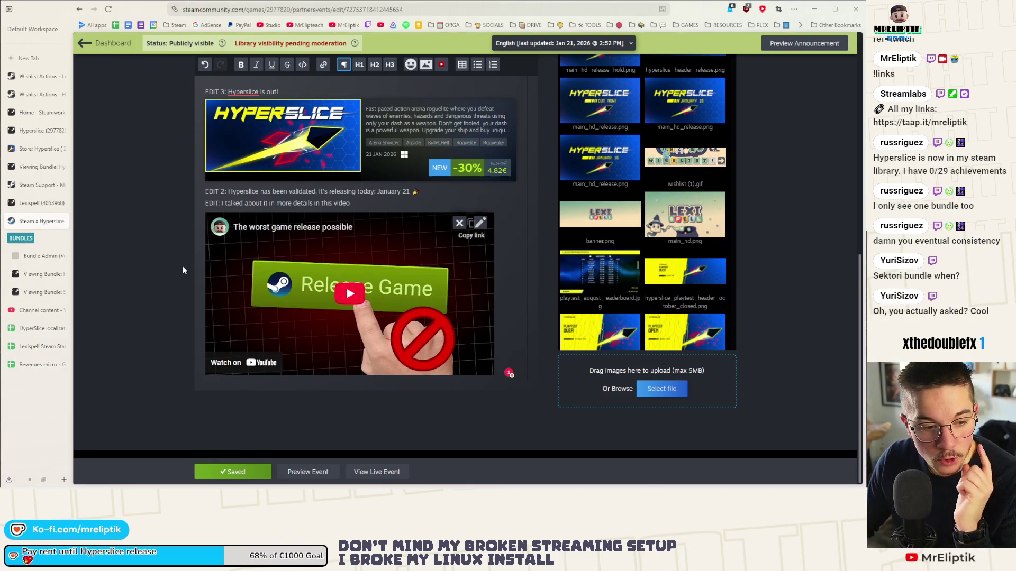
left_click(62, 222)
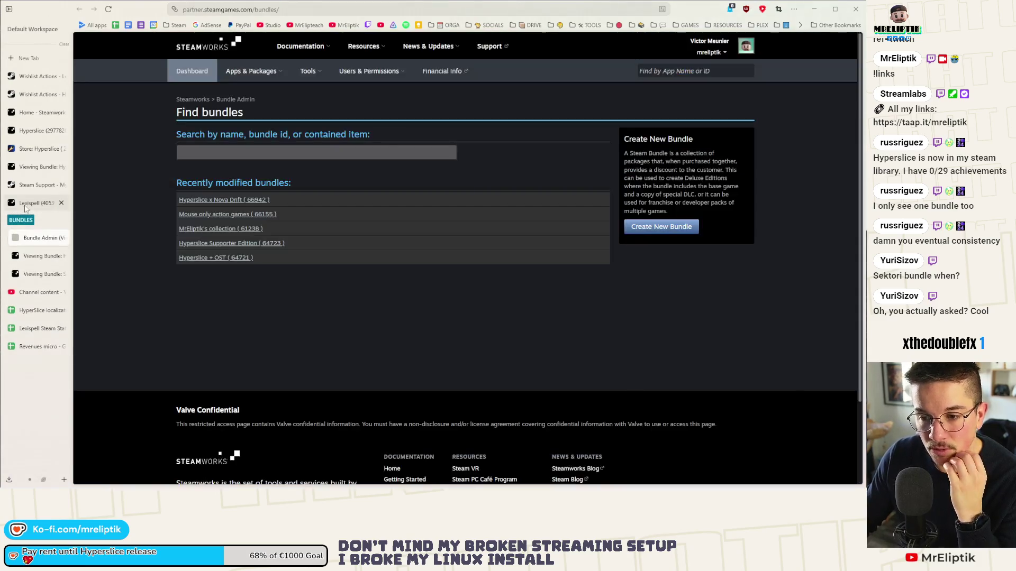
- Open the Hyperslice Supporter Edition bundle's Publish section, then close that bundle page
left_click(27, 205)
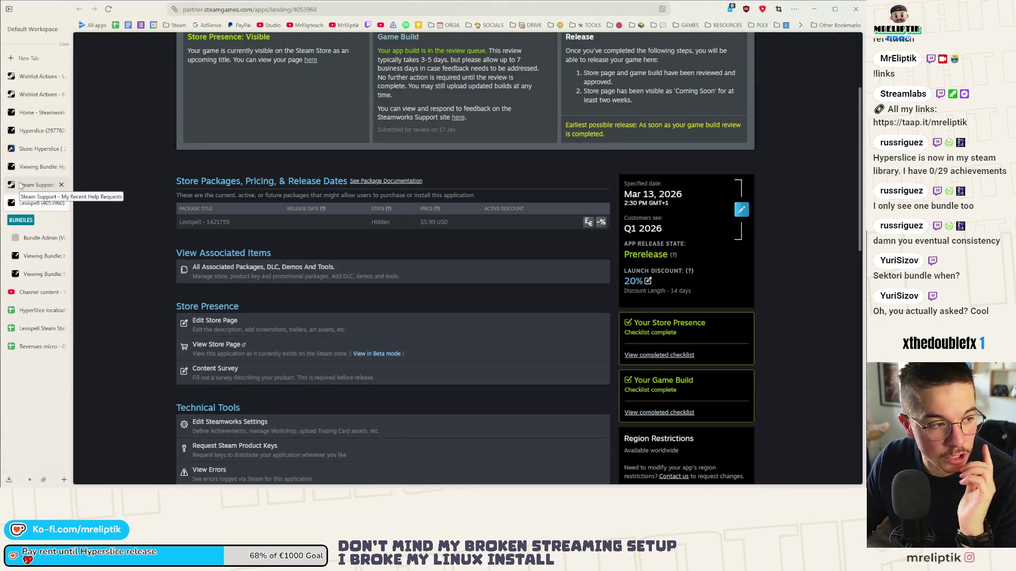
left_click(25, 188)
left_click(25, 170)
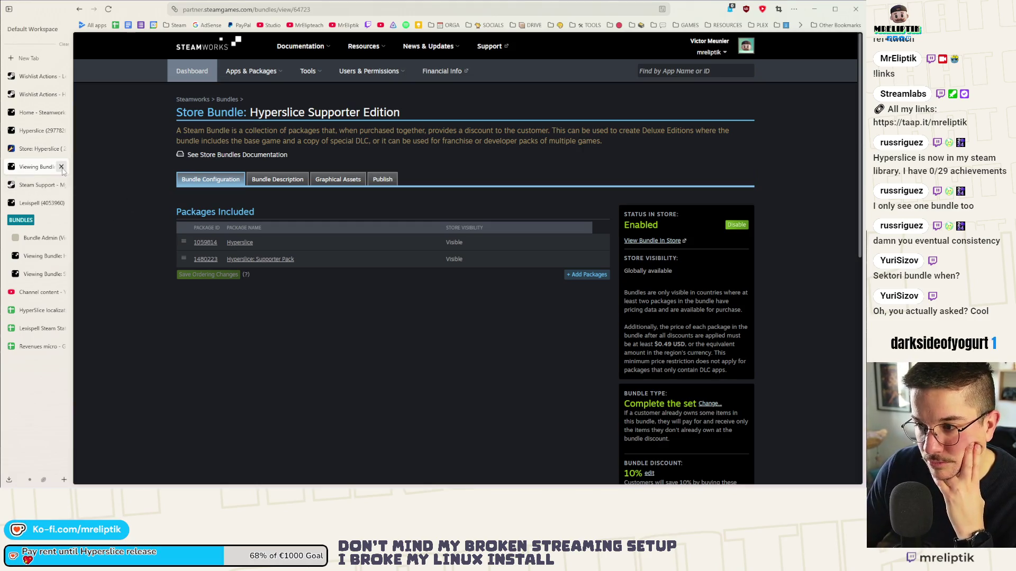
left_click(383, 179)
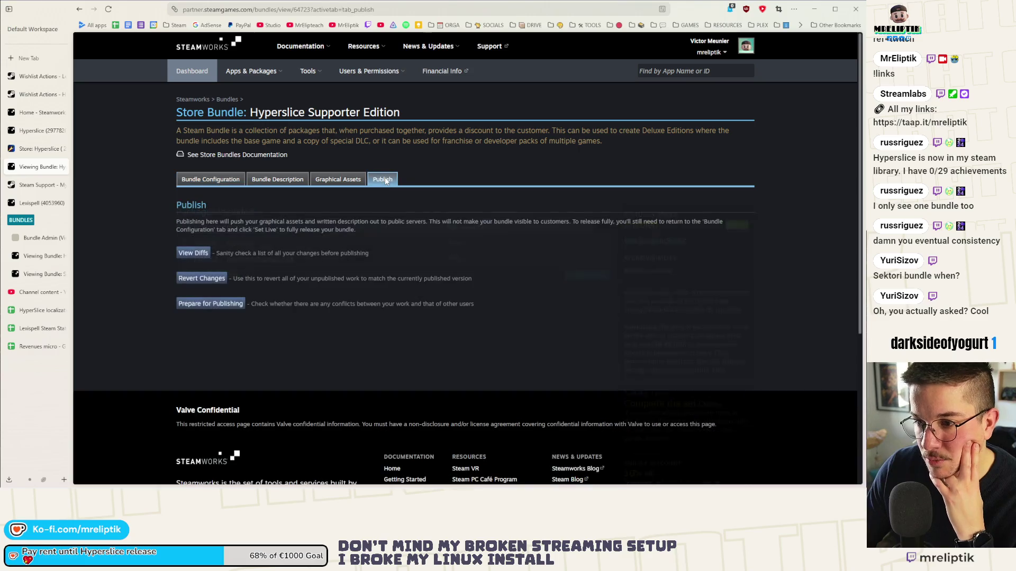
left_click(62, 167)
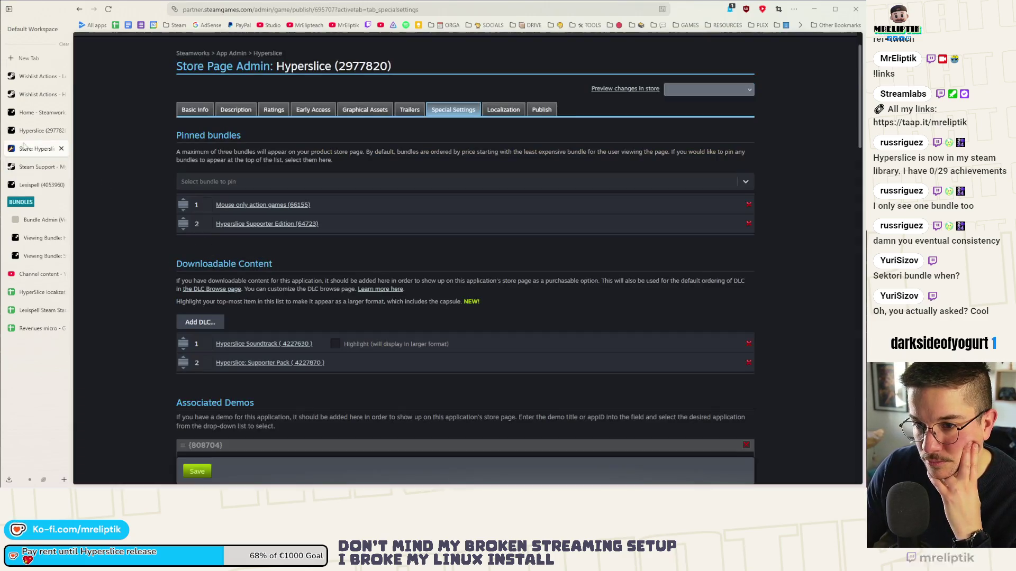
- Reload and cycle through tabs to the Hyperslice x Nova Drift bundle page
left_click(108, 9)
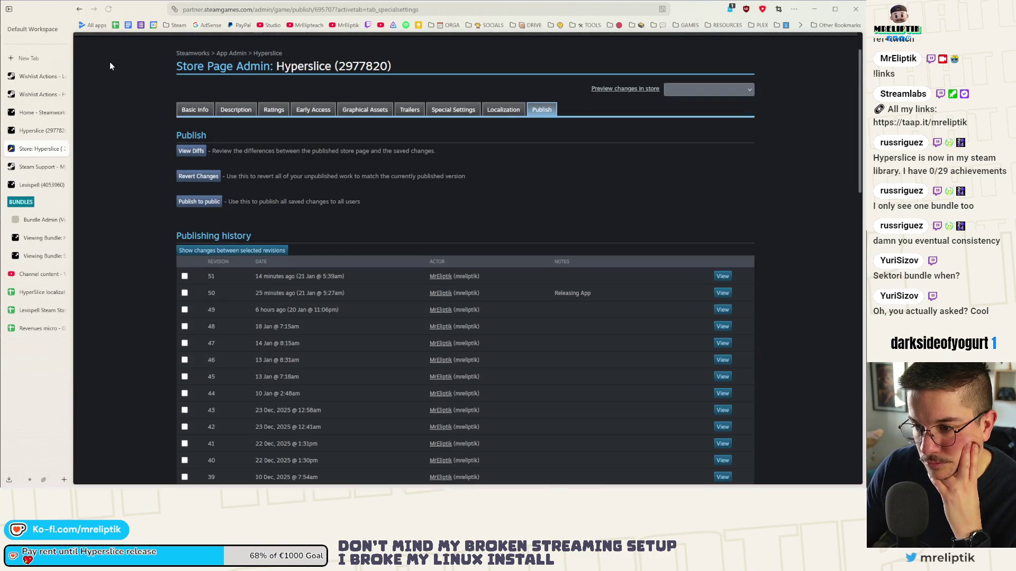
left_click(33, 167)
left_click(30, 185)
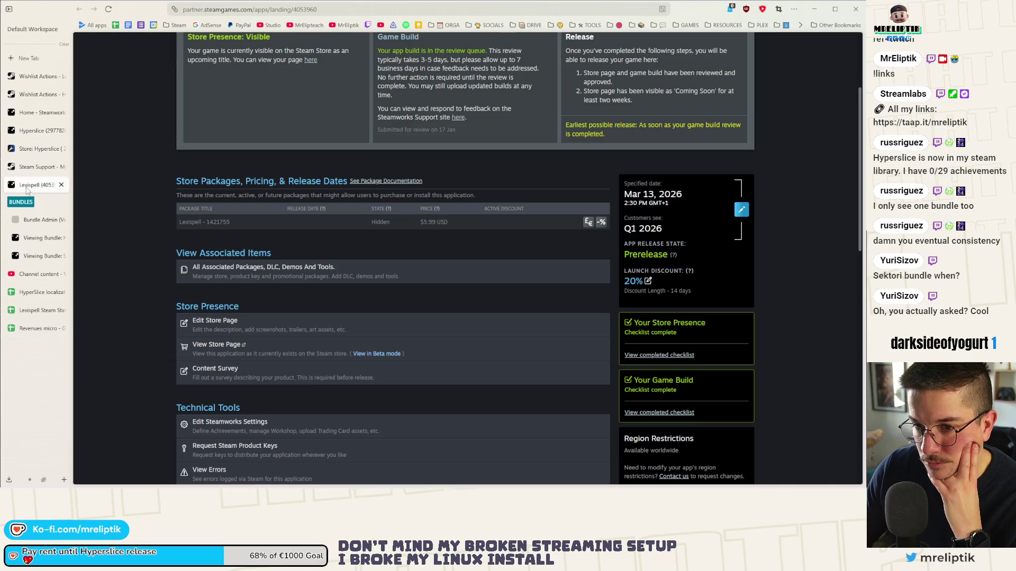
left_click_drag(33, 169, 33, 185)
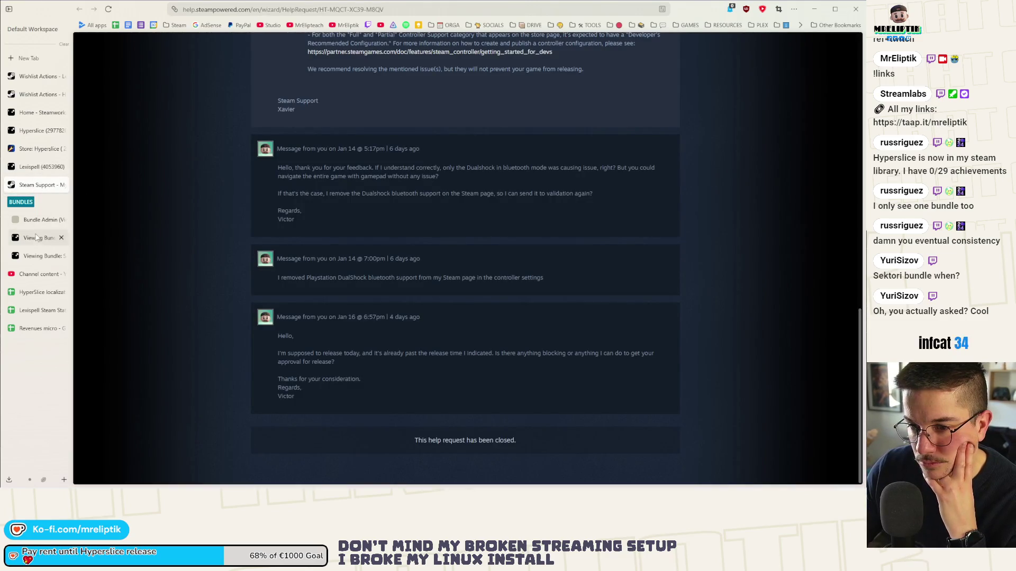
left_click(31, 227)
left_click(35, 239)
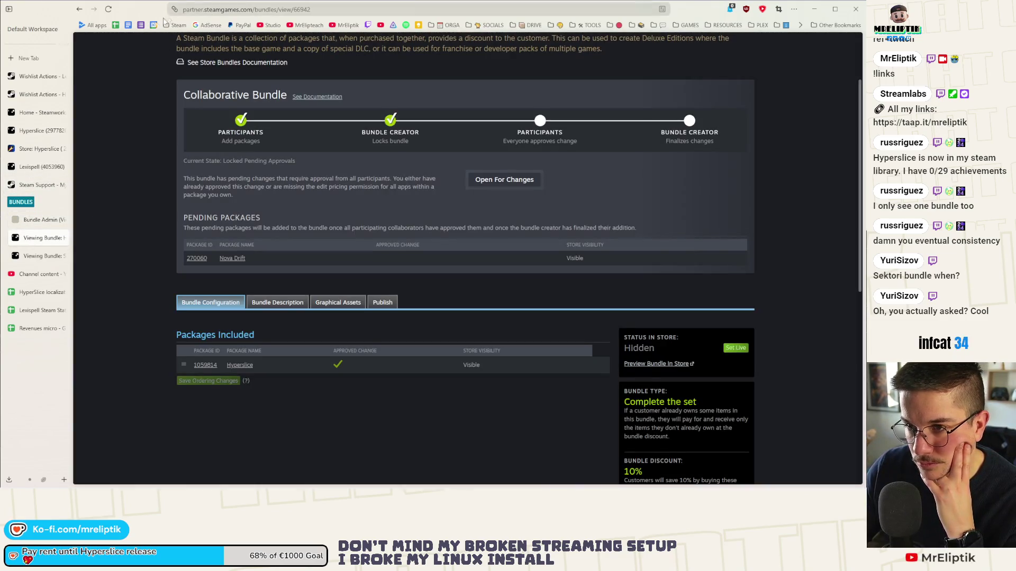
- Refresh the Hyperslice x Nova Drift bundle page and check the Windows notifications
left_click(109, 9)
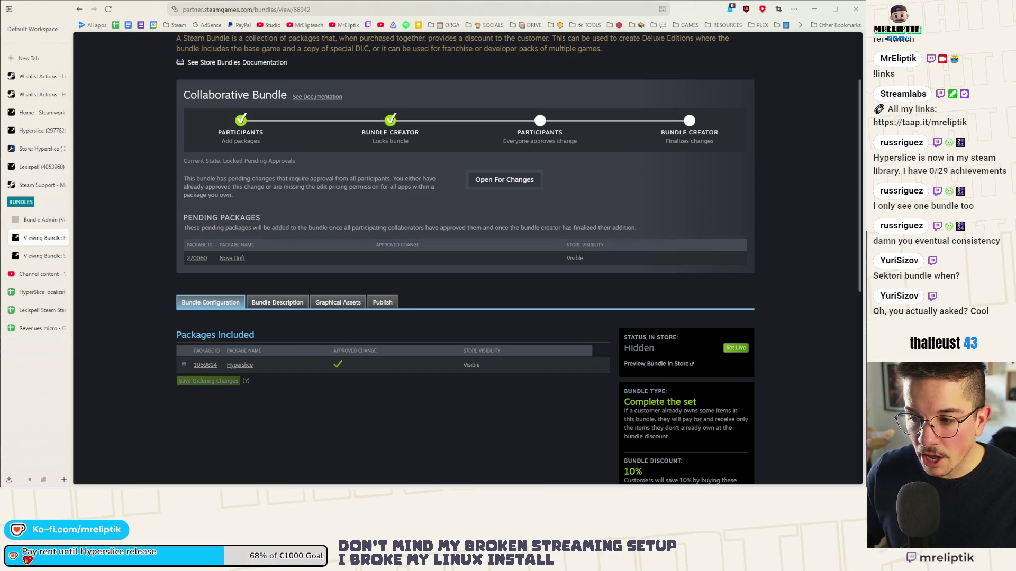
mouse_move(353, 480)
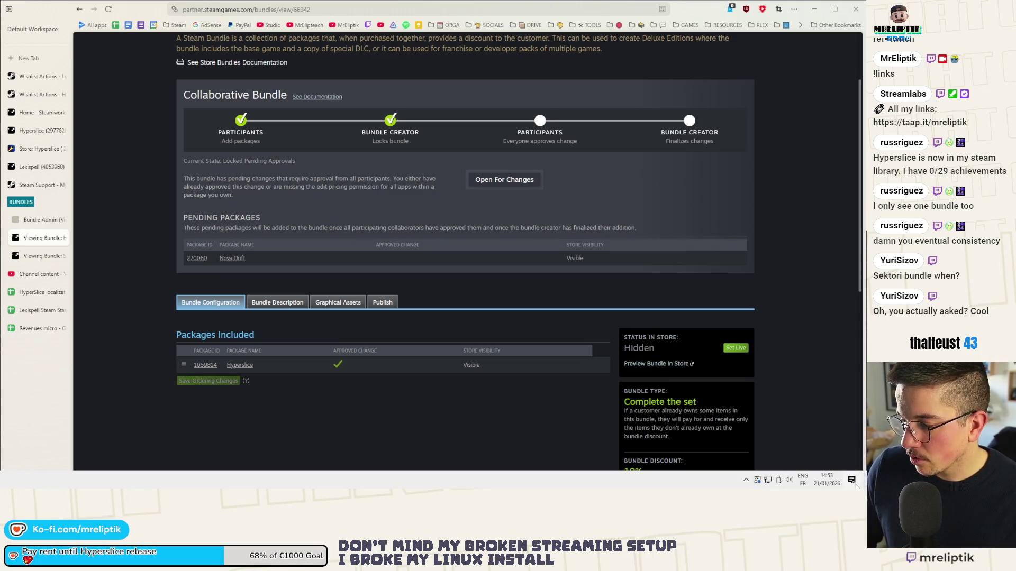
left_click(851, 480)
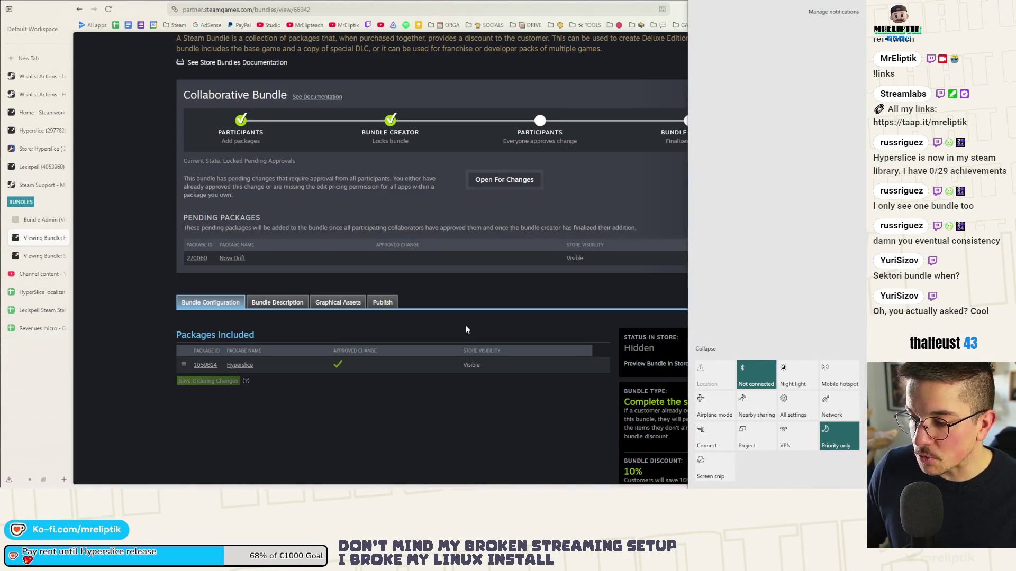
left_click(455, 341)
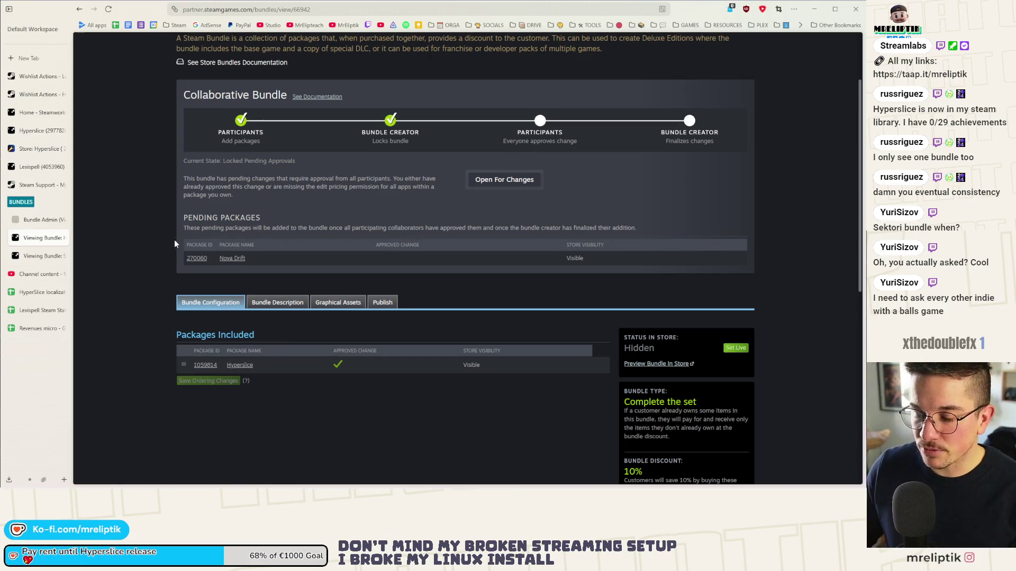
- Switch through tabs to the Hyperslice (2977820) app admin page
left_click(28, 185)
left_click(37, 131)
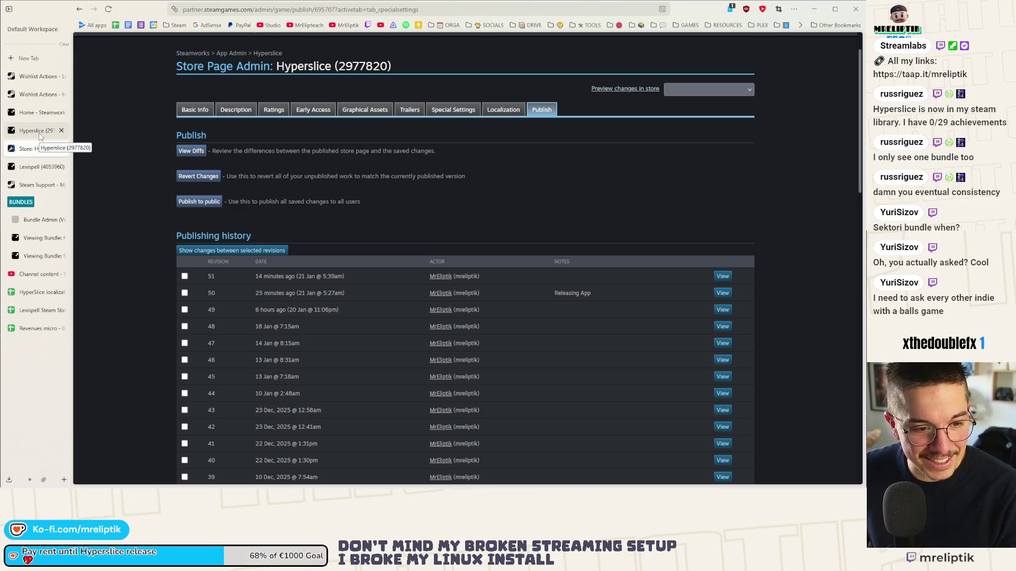
left_click(31, 113)
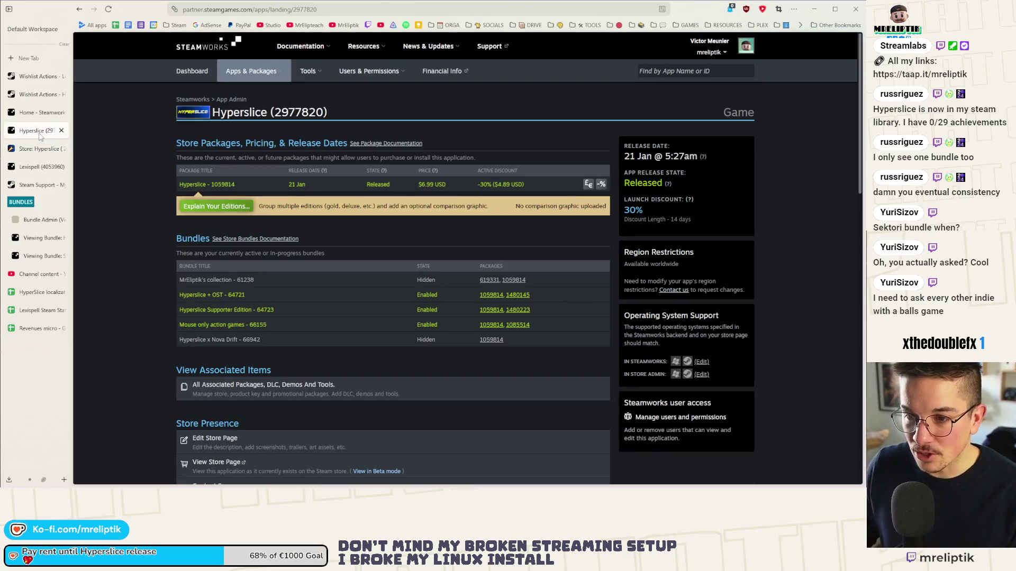
- Reload Hyperslice's admin page to confirm Super reaKtor x Hyperslice is enabled, then return to Store: Hyperslice
left_click(31, 130)
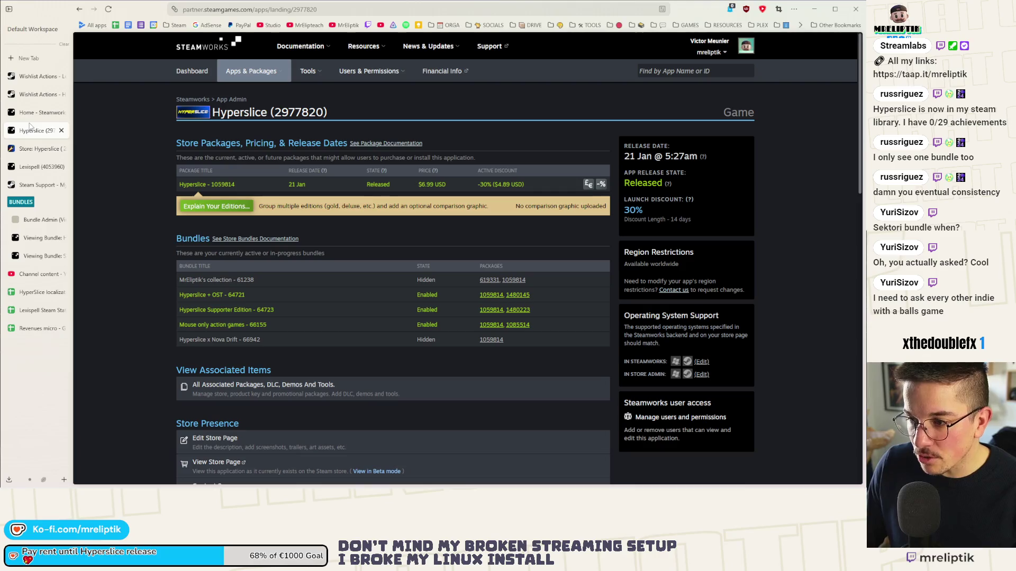
left_click(108, 9)
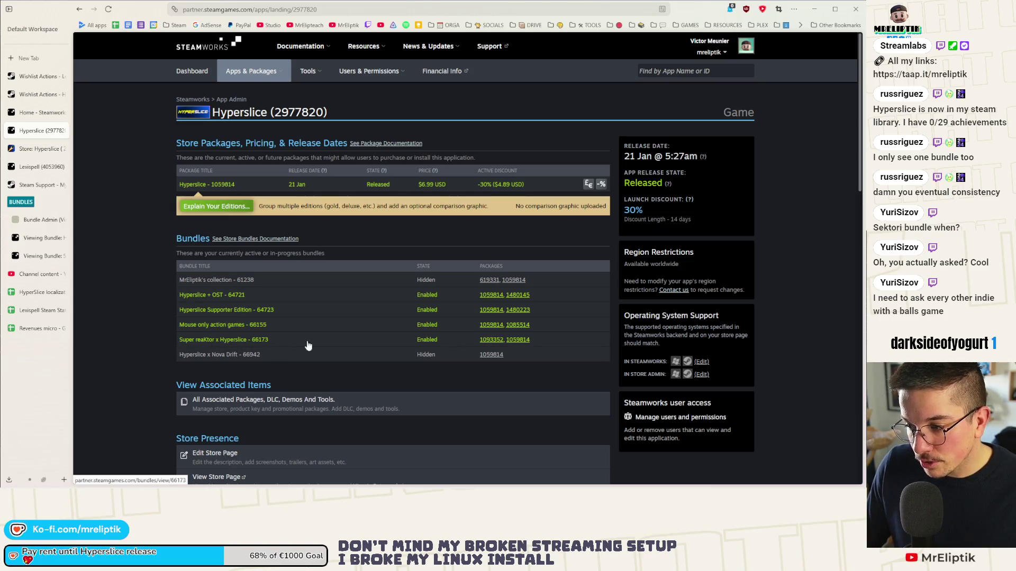
left_click(37, 220)
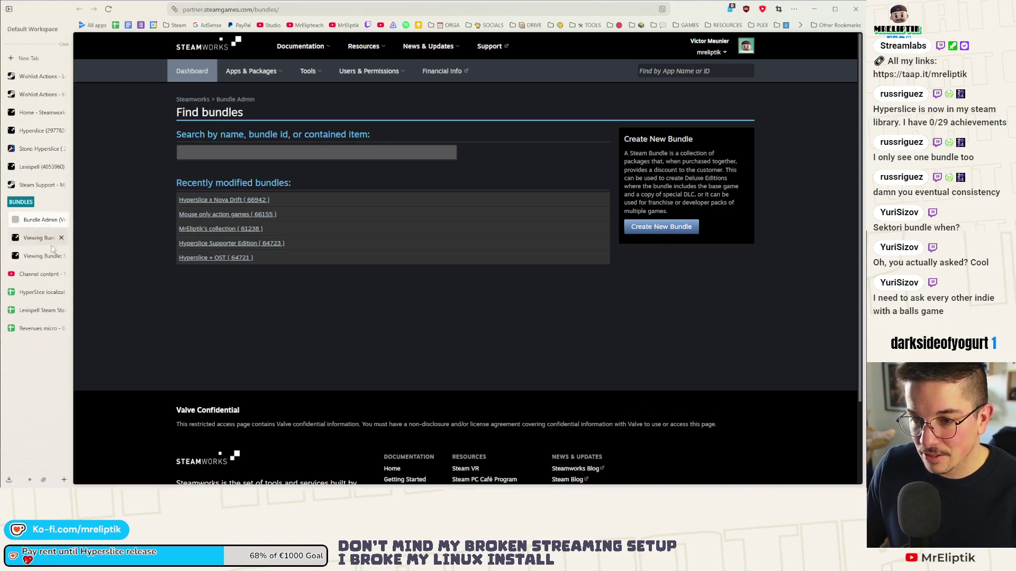
left_click(33, 186)
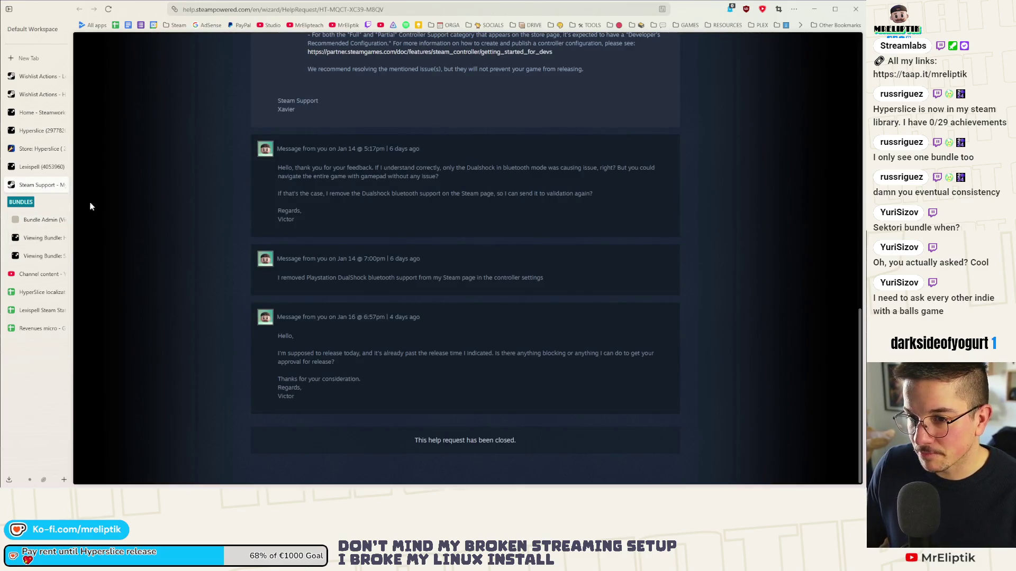
left_click(20, 169)
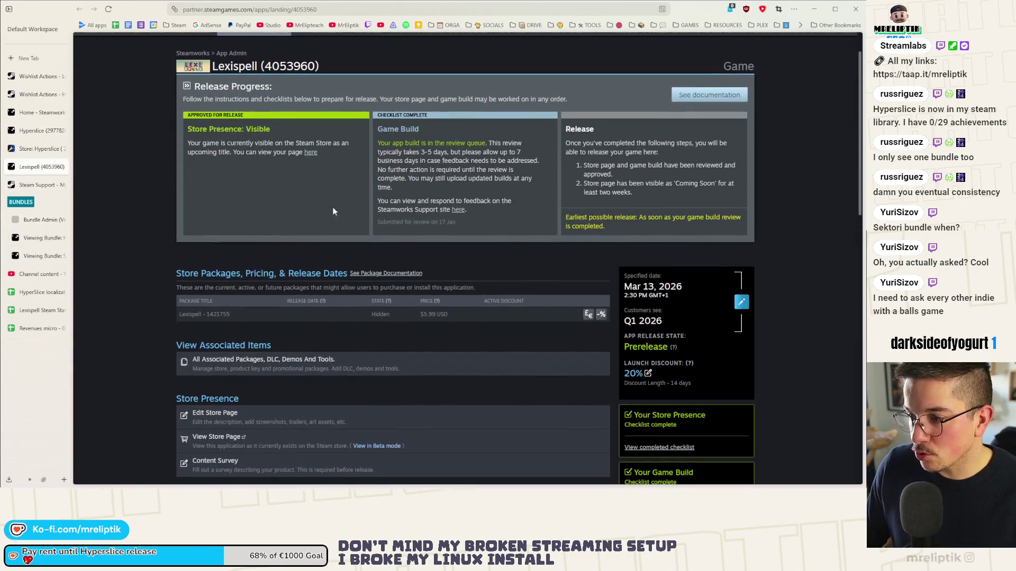
left_click(36, 149)
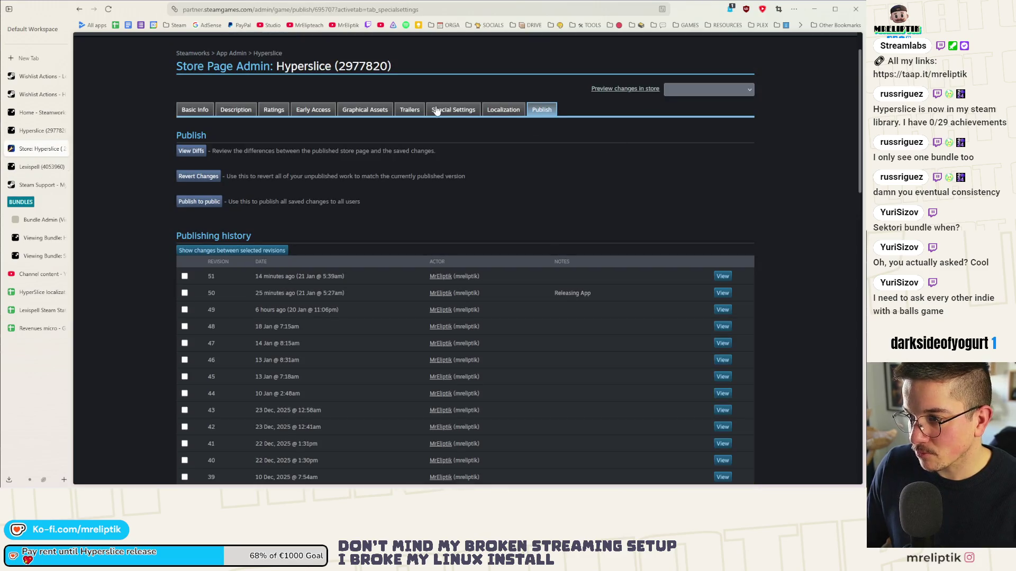
- Pin the Super reaKtor x Hyperslice bundle, move it to position 2, and save the order
left_click(440, 110)
key("F5")
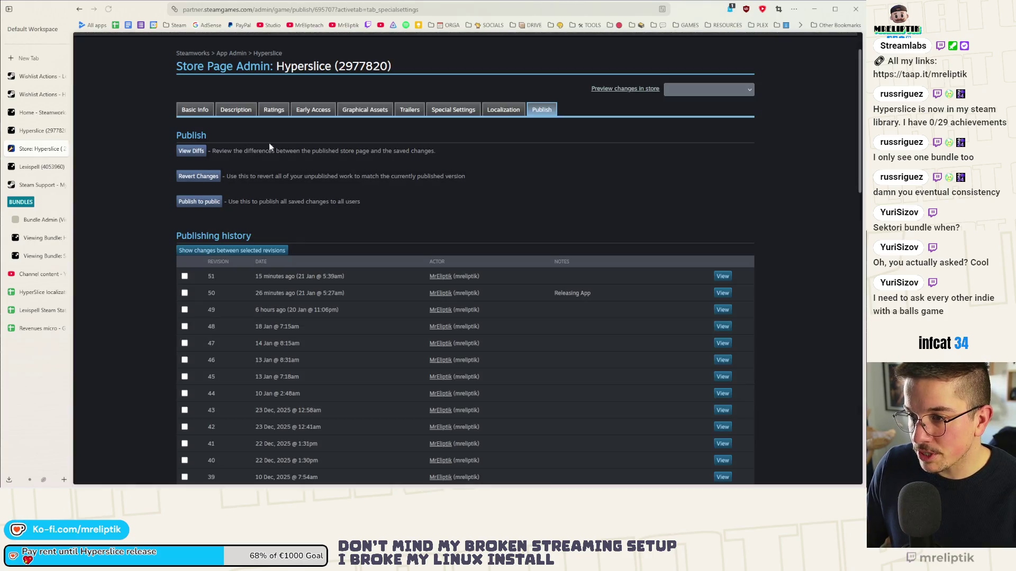
left_click(451, 111)
left_click(236, 187)
left_click(221, 218)
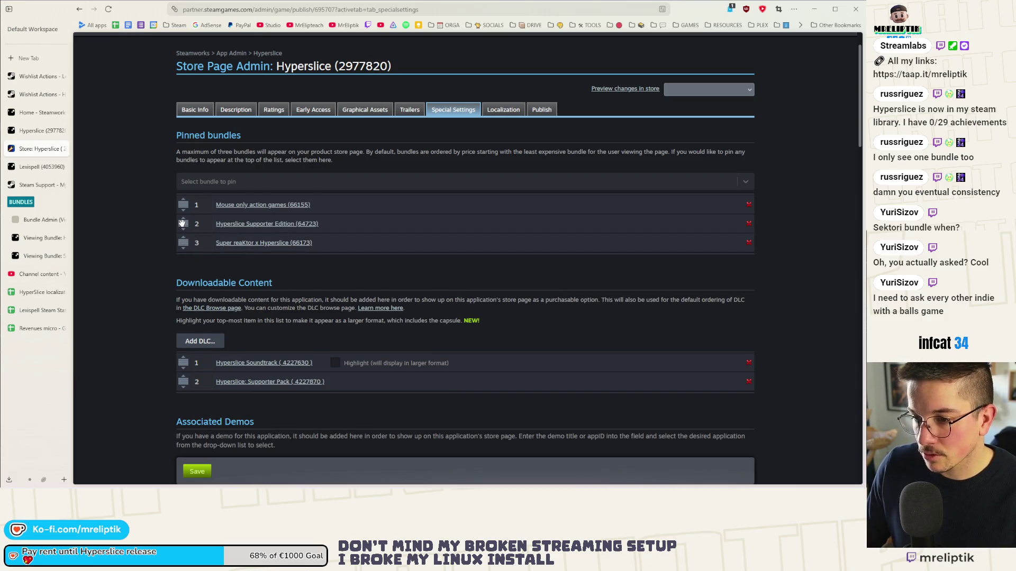
left_click_drag(183, 243, 188, 222)
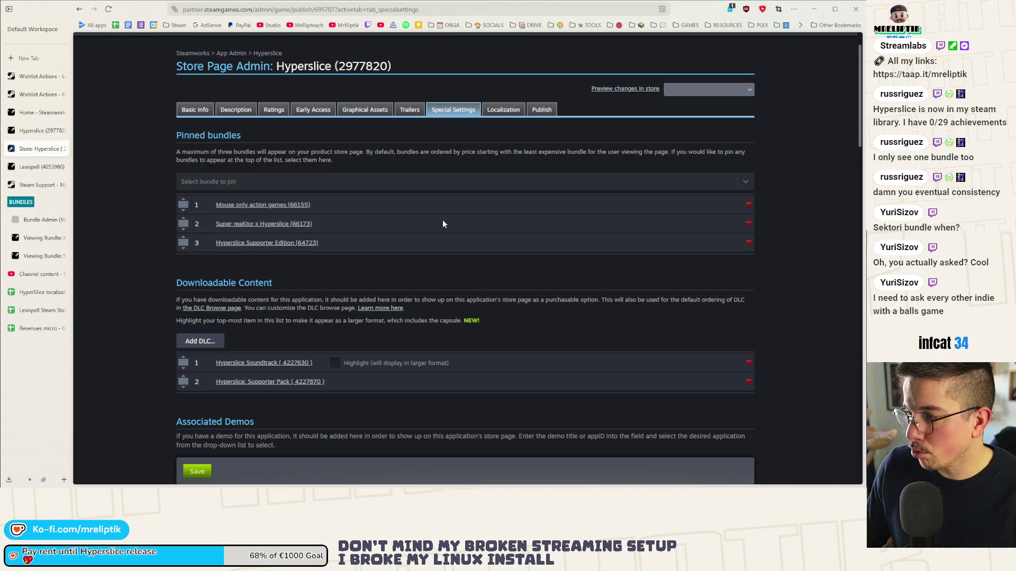
scroll(350, 332, "down", 3)
left_click(200, 469)
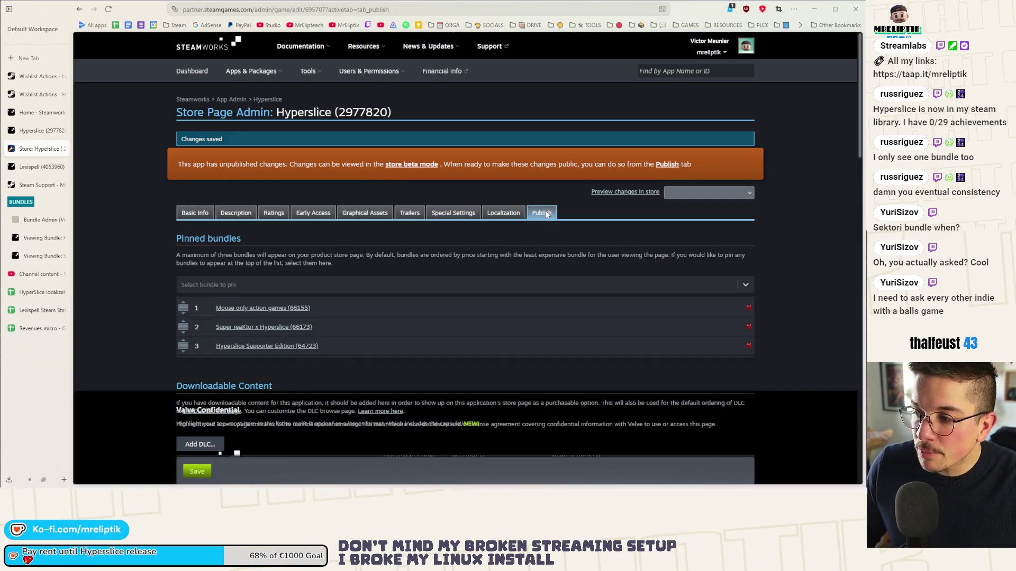
- Publish the updated Hyperslice store page to public
left_click(547, 214)
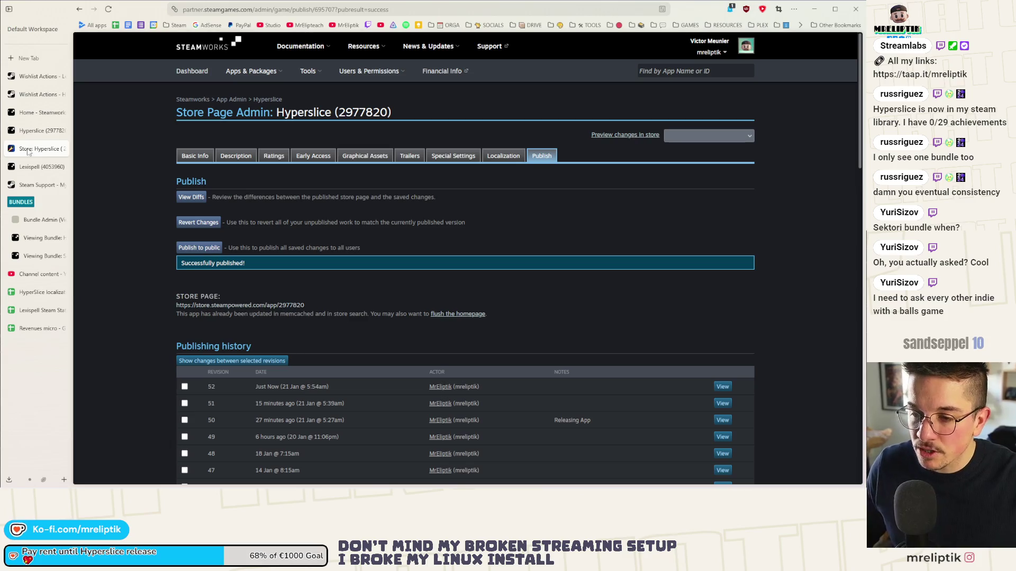
left_click(27, 131)
left_click(40, 114)
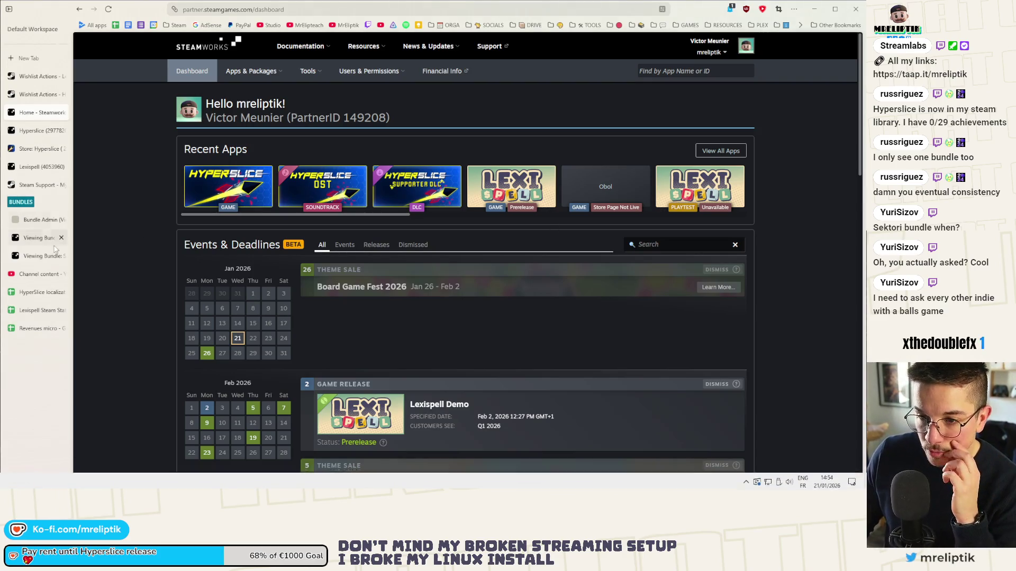
- Open the Hyperslice release trailer's details from Channel content, then the public channel page
left_click(35, 275)
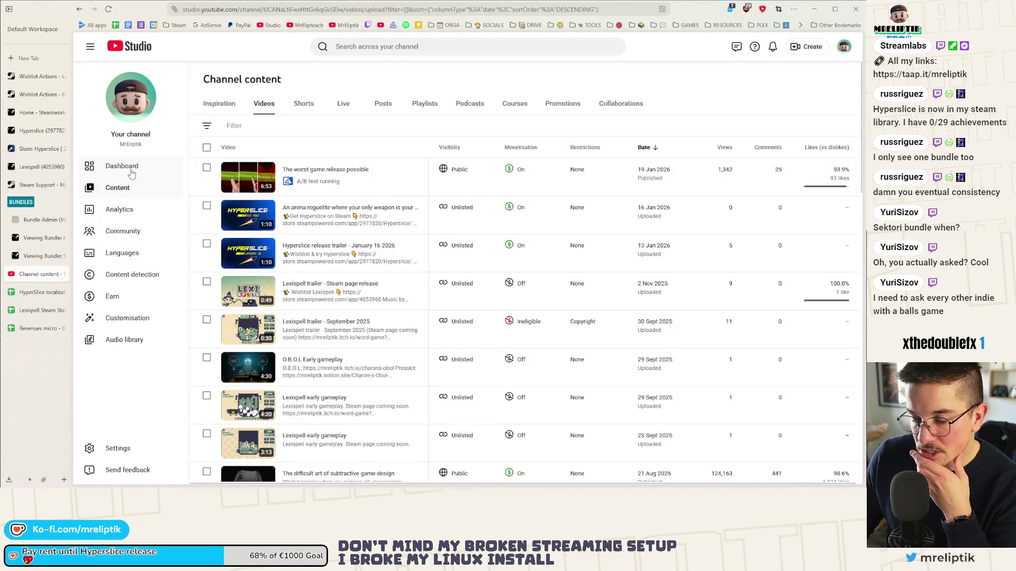
left_click(289, 208)
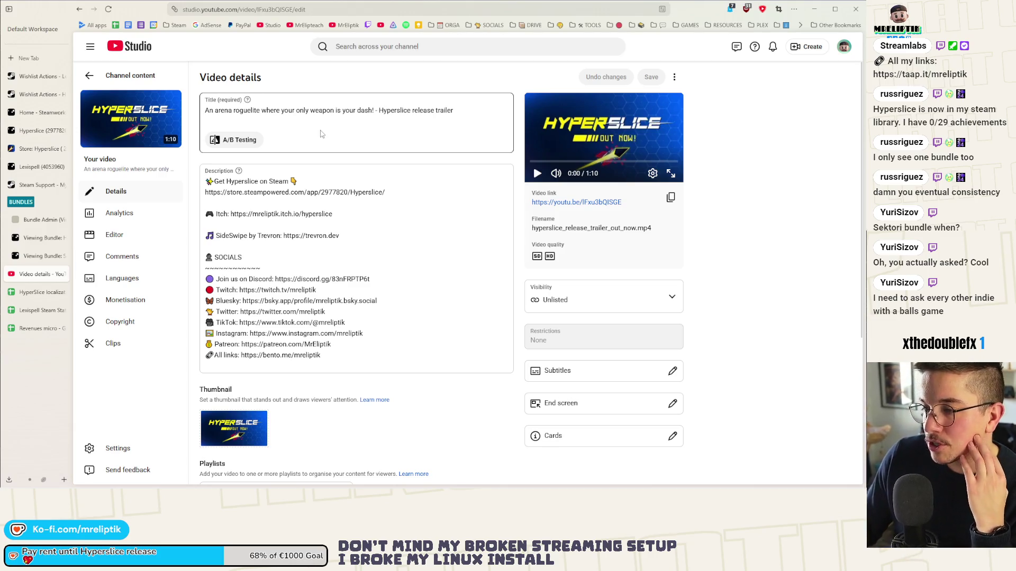
left_click(455, 110)
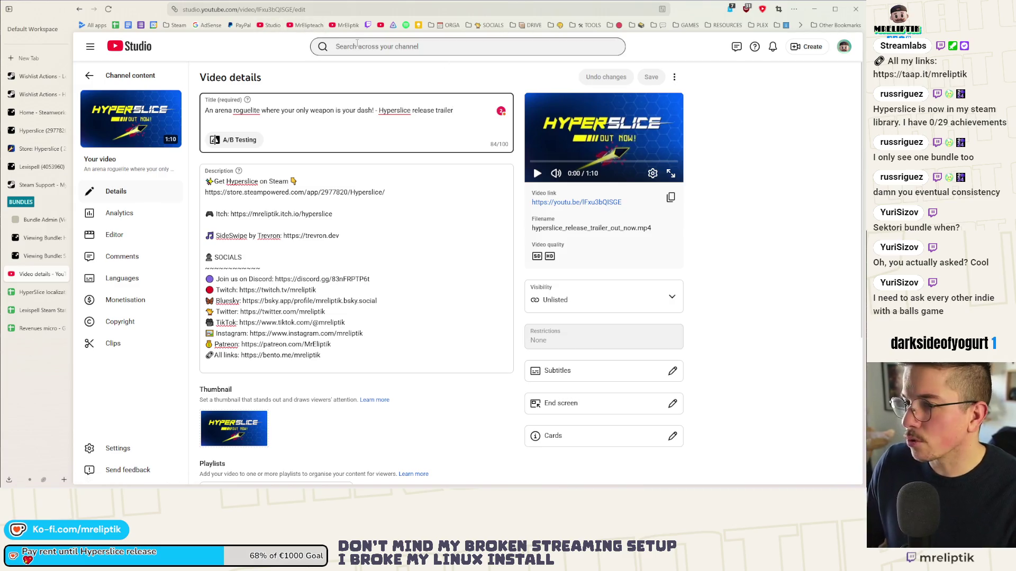
left_click(345, 25)
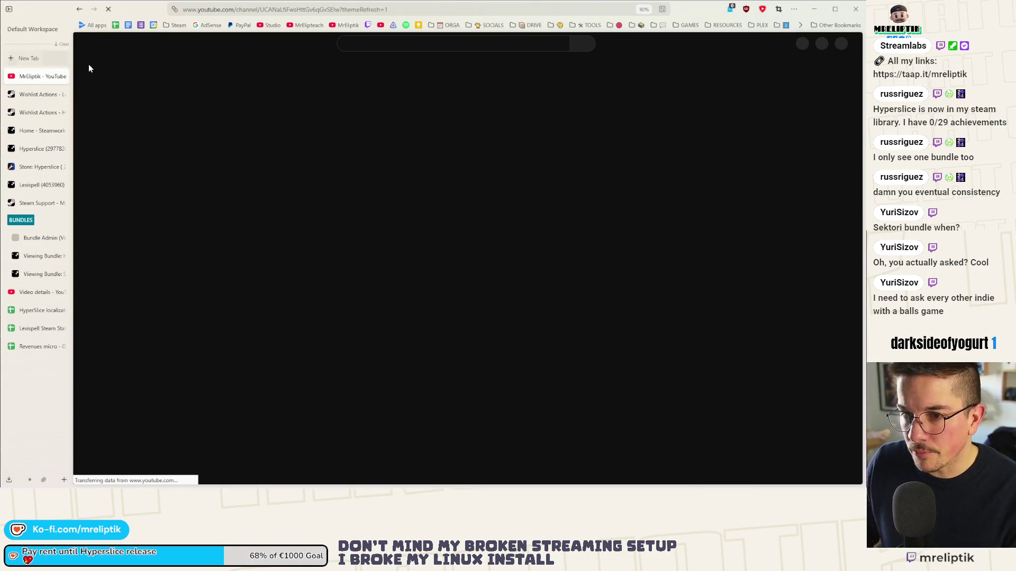
- Search YouTube for 'release trailer', browse the results, then return to the trailer's Video details
type("release trailer")
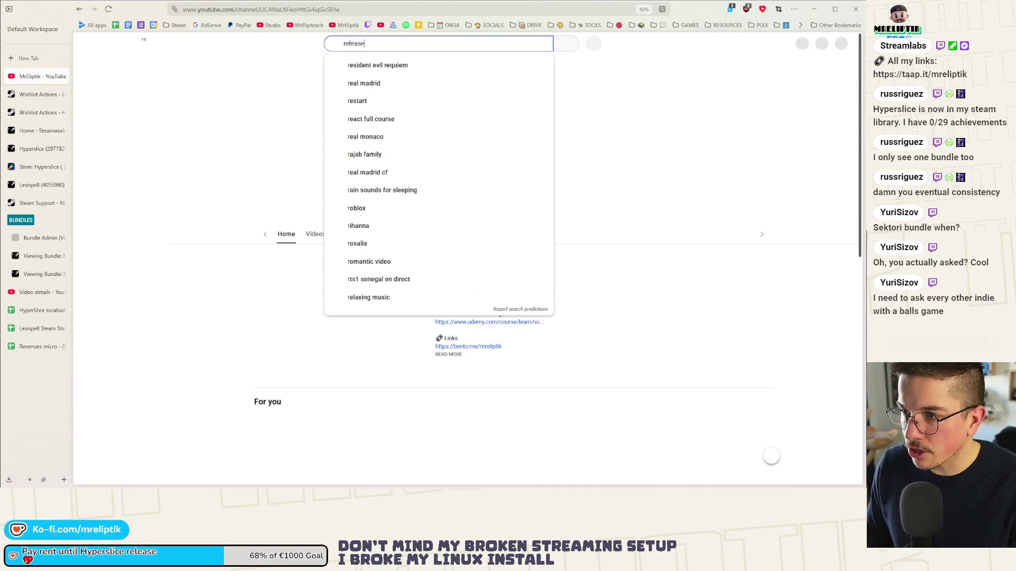
key("Return")
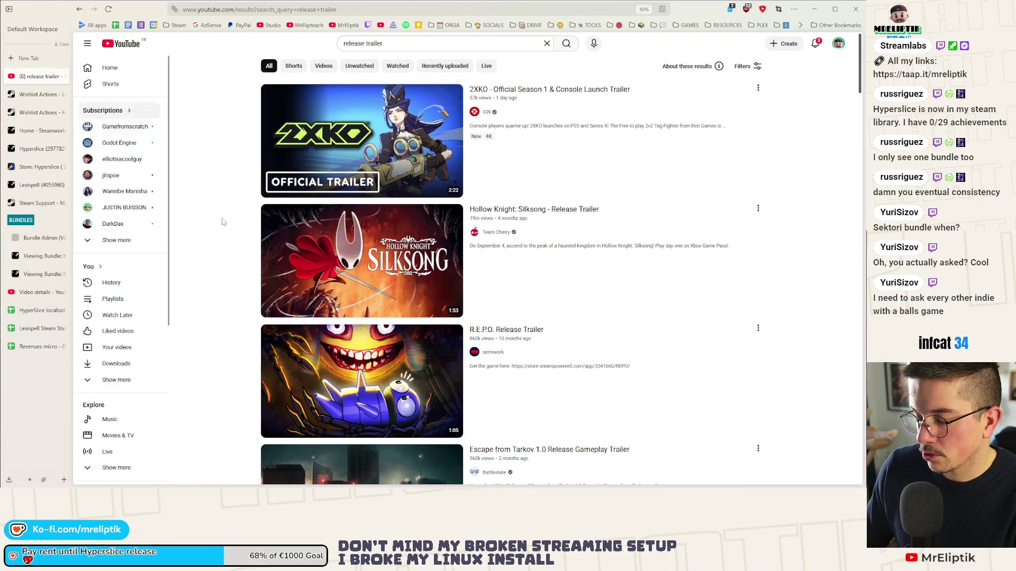
scroll(488, 249, "down", 7)
scroll(487, 249, "down", 6)
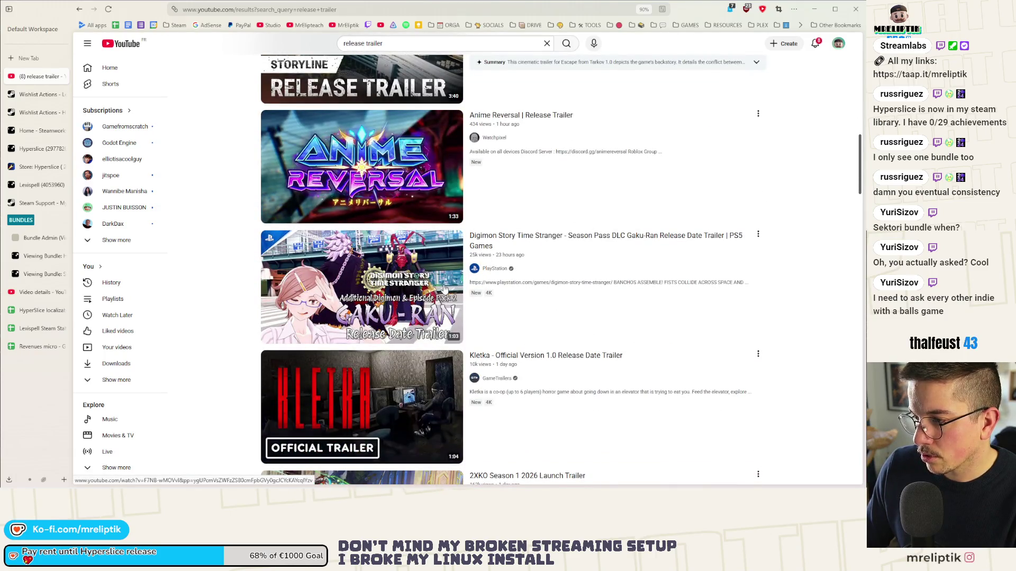
scroll(444, 288, "down", 9)
scroll(444, 286, "down", 3)
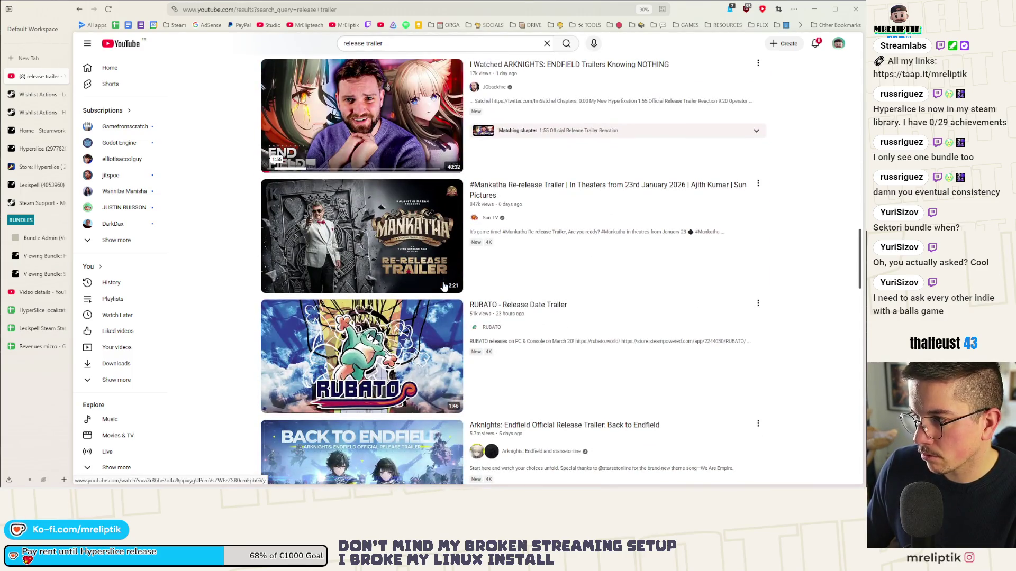
scroll(444, 286, "down", 2)
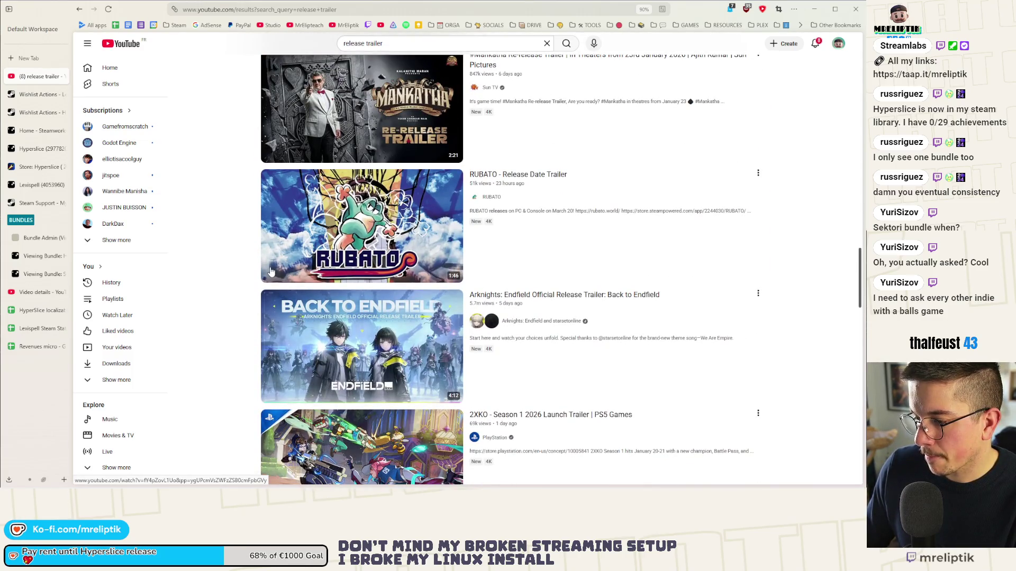
left_click(26, 294)
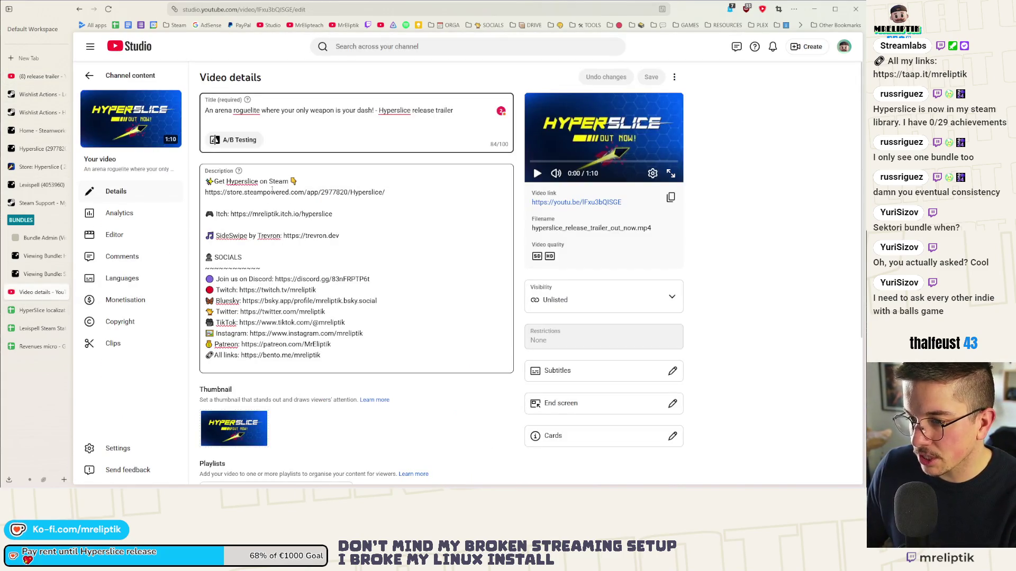
- Remove the blank line after the Steam URL, add 'and all in-game music' after SideSwipe, and save
left_click(228, 204)
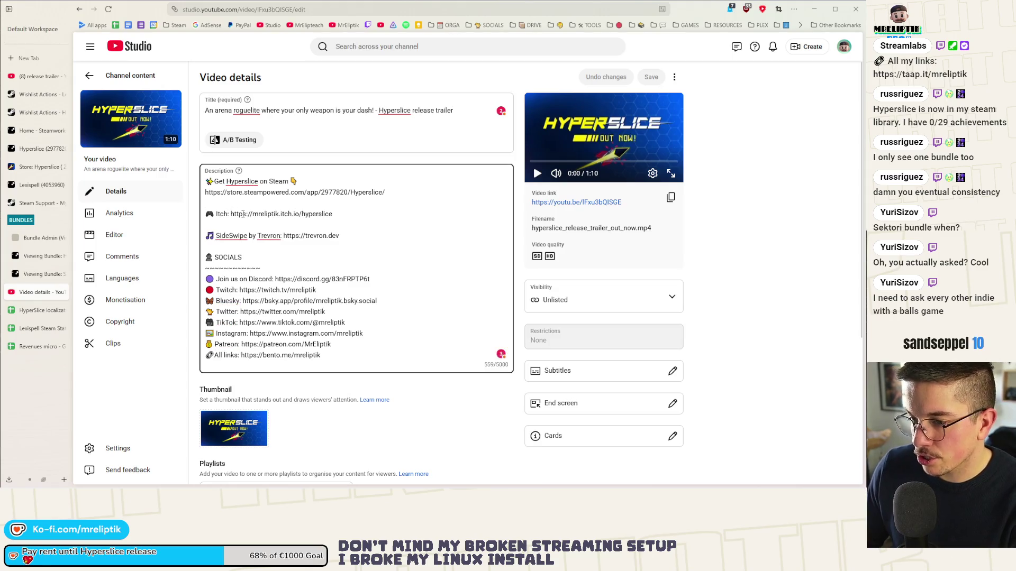
key("BackSpace")
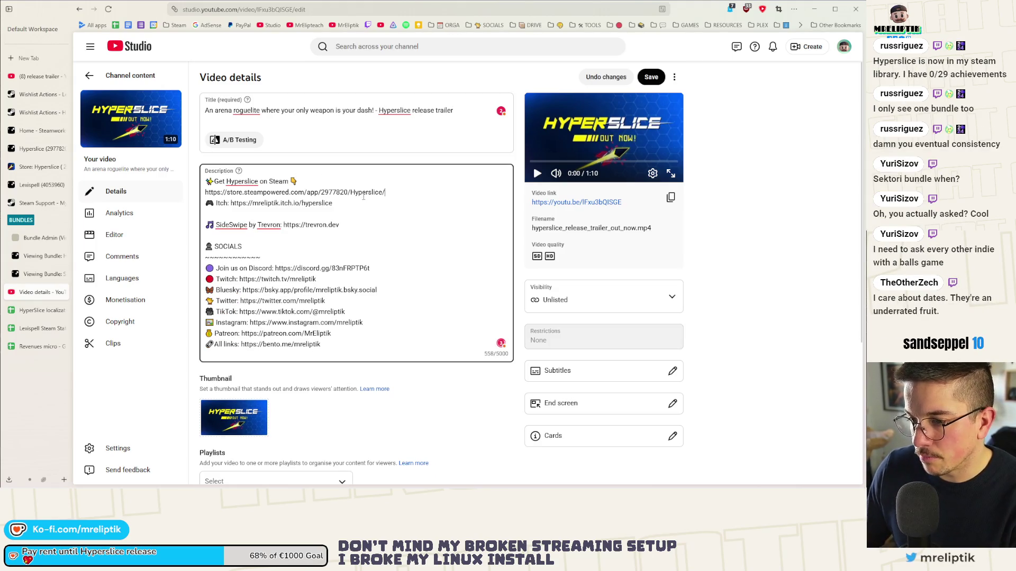
scroll(244, 235, "down", 2)
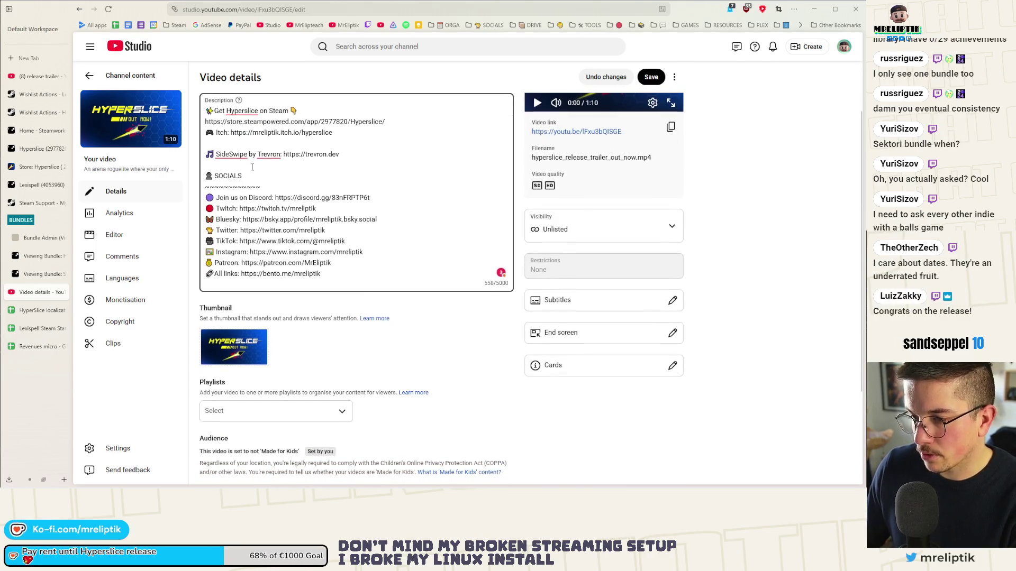
left_click_drag(247, 154, 226, 154)
right_click(223, 156)
left_click(221, 163)
right_click(249, 154)
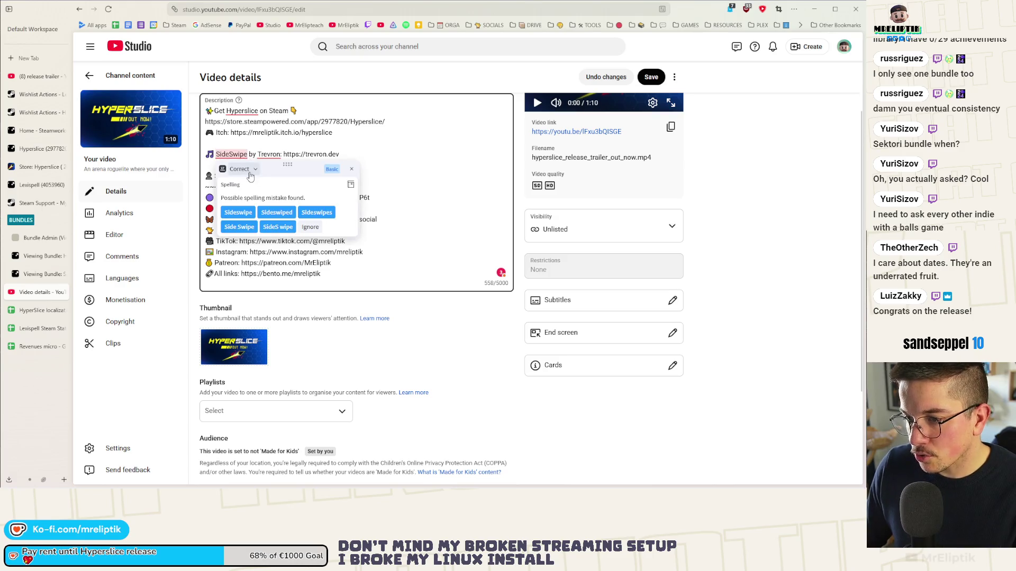
key("Escape")
type("and all in g")
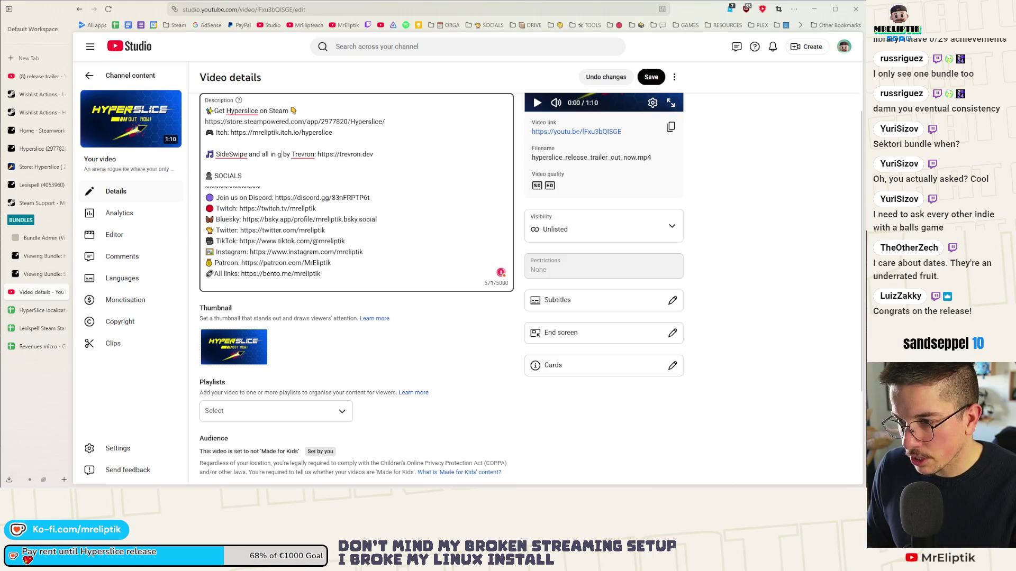
type("n-game")
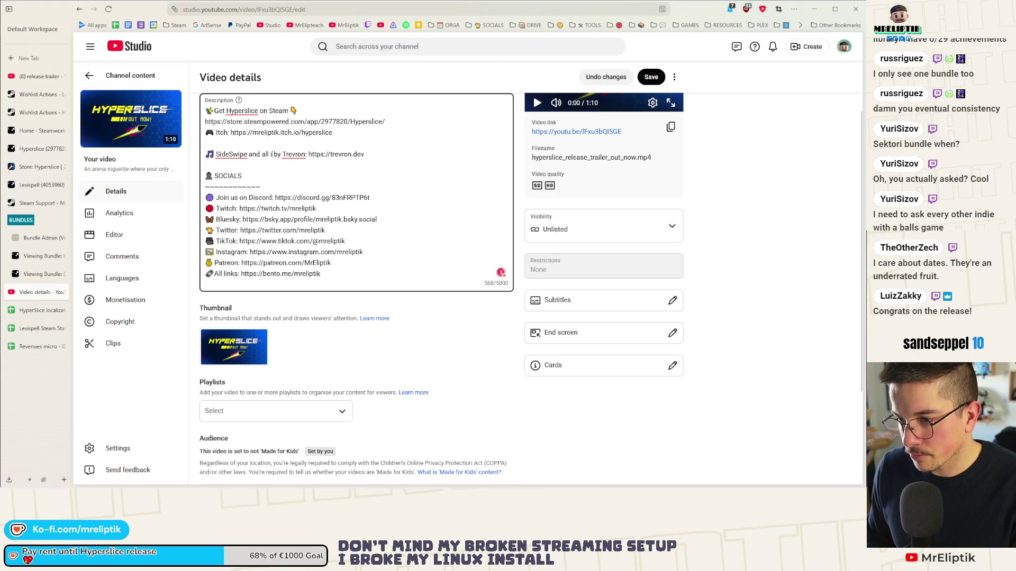
type(" music")
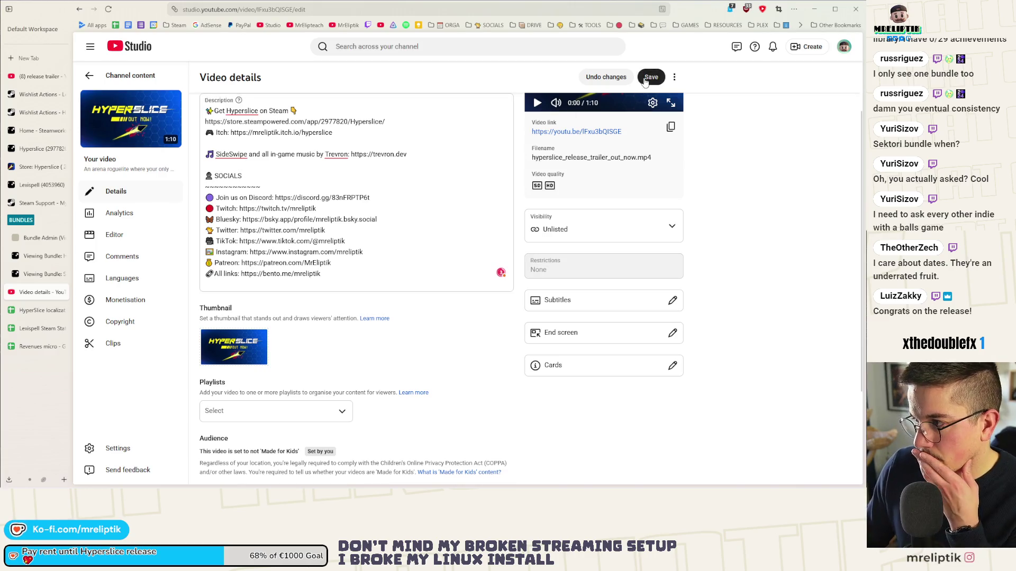
key("ctrl+s")
scroll(349, 323, "down", 2)
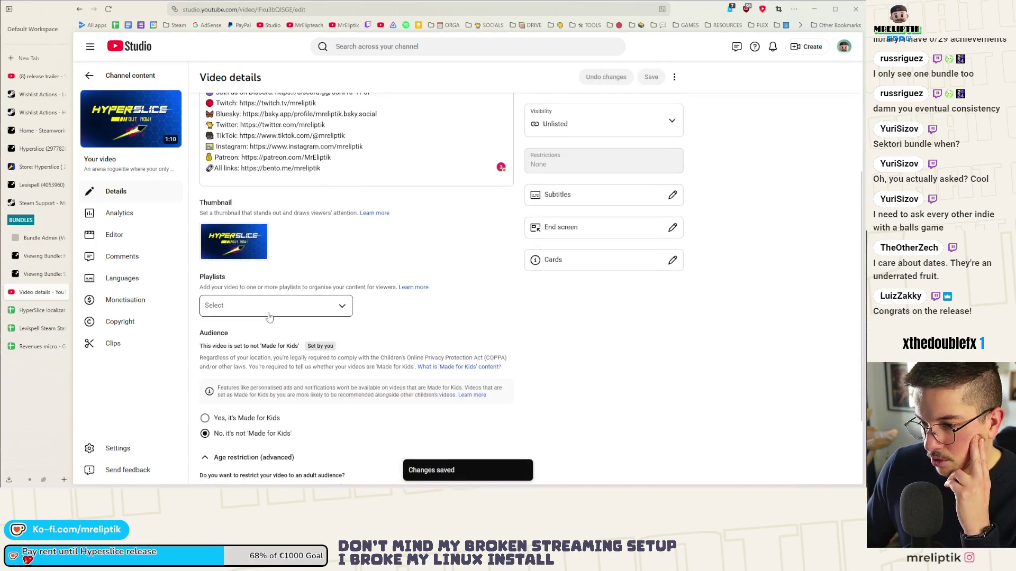
- Add the trailer to the Hyperslice devlogs and Game trailers playlists
left_click(254, 305)
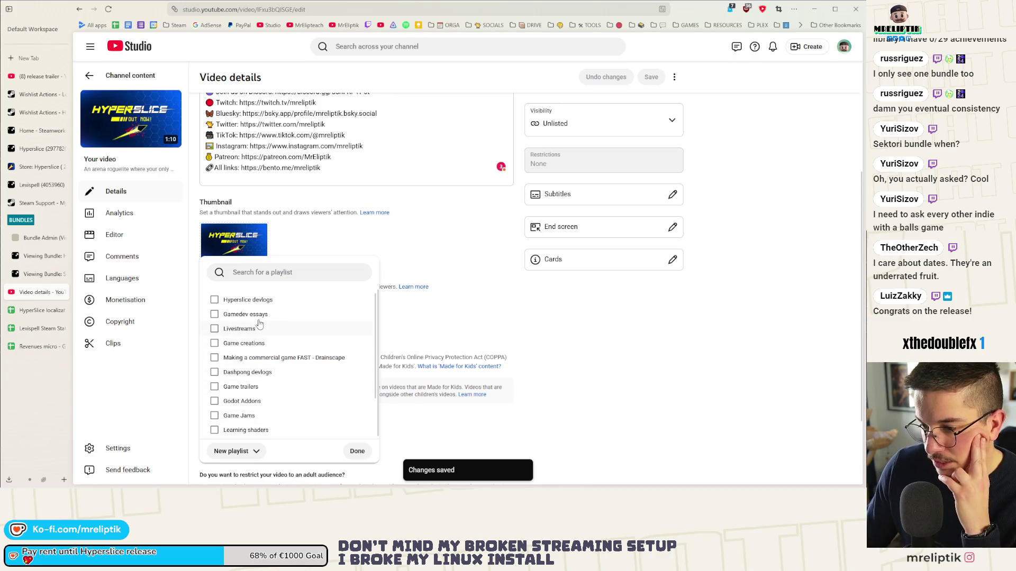
left_click(243, 301)
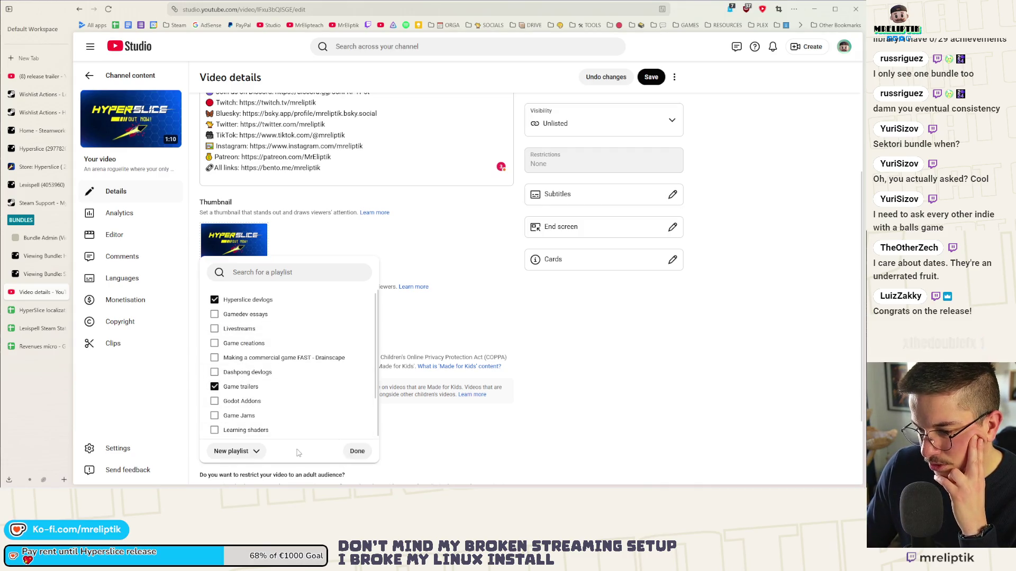
scroll(299, 411, "down", 1)
scroll(299, 411, "up", 1)
left_click(358, 450)
scroll(360, 383, "down", 3)
scroll(360, 384, "up", 2)
scroll(360, 383, "up", 3)
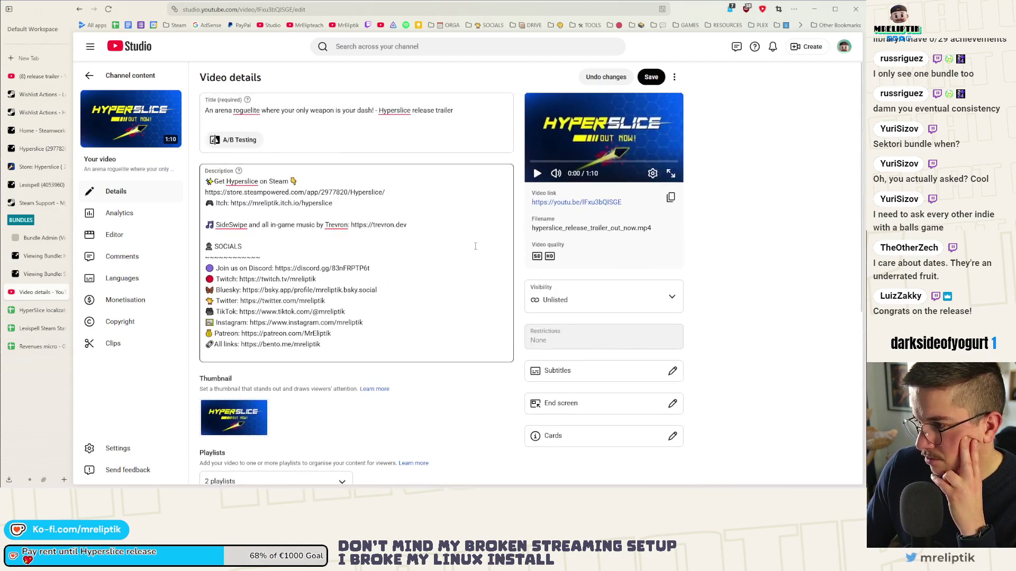
- Set the trailer's visibility to Public, save, and return to the Videos list
left_click(586, 295)
left_click(564, 360)
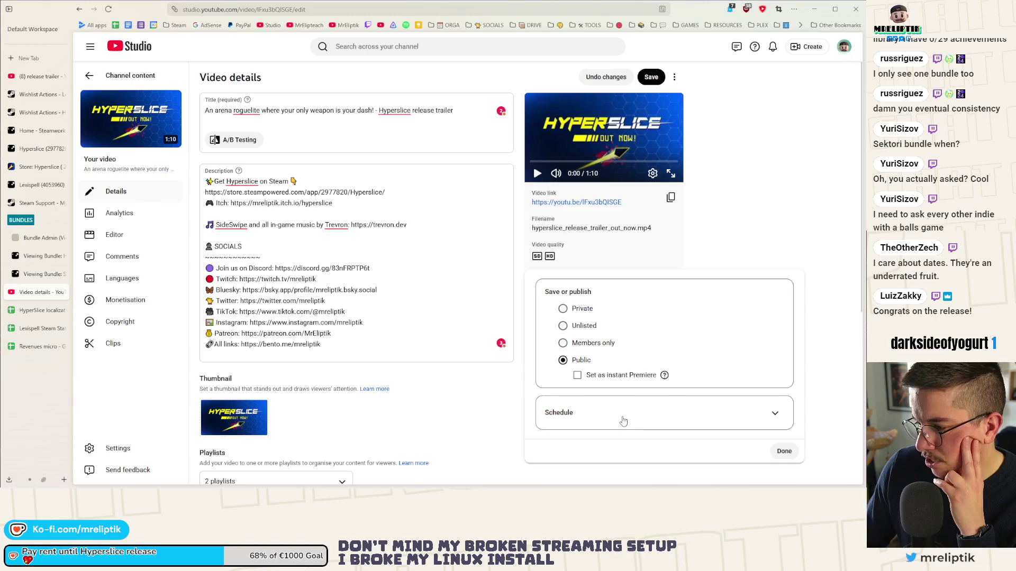
left_click(785, 451)
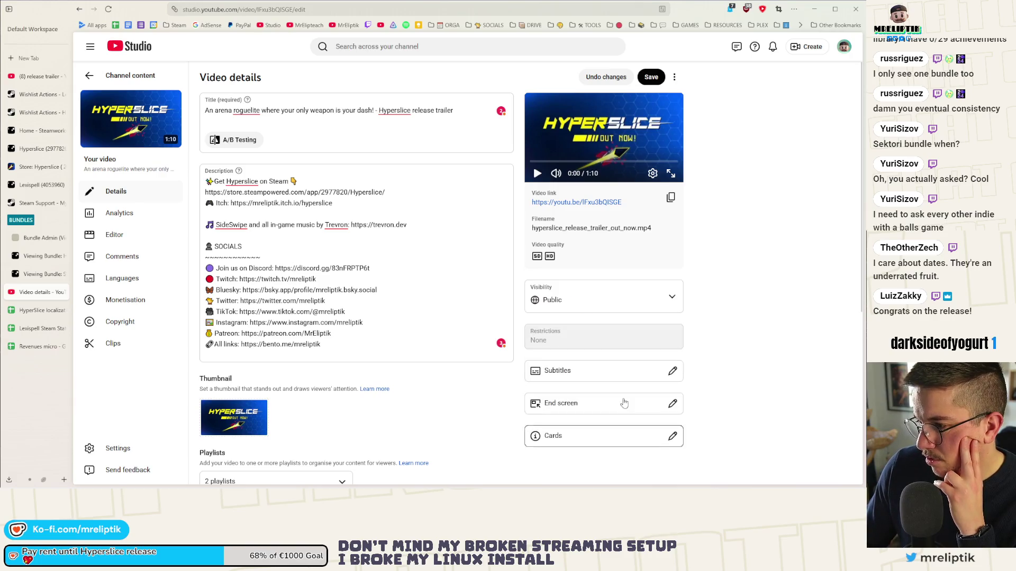
left_click(653, 77)
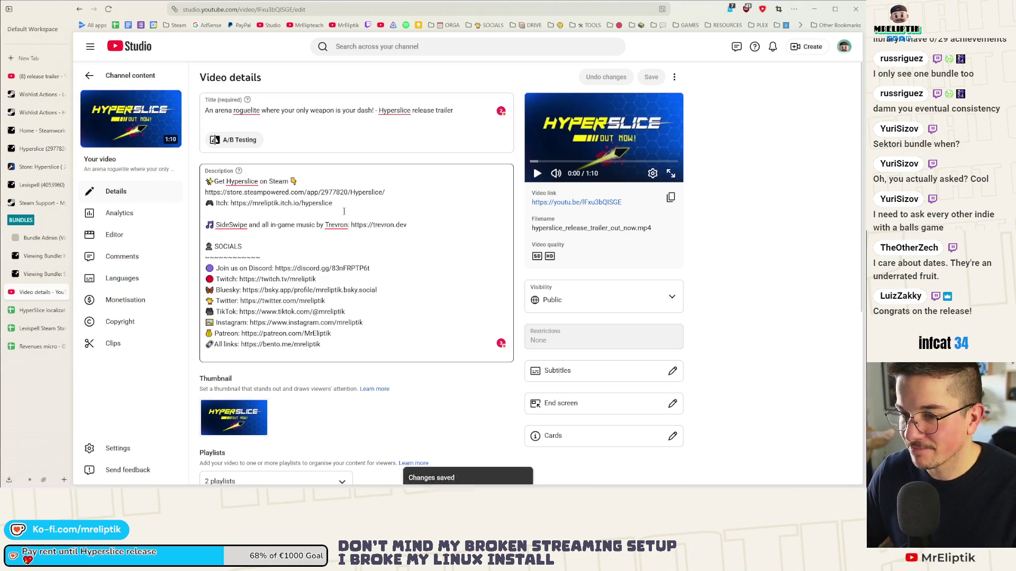
left_click(92, 76)
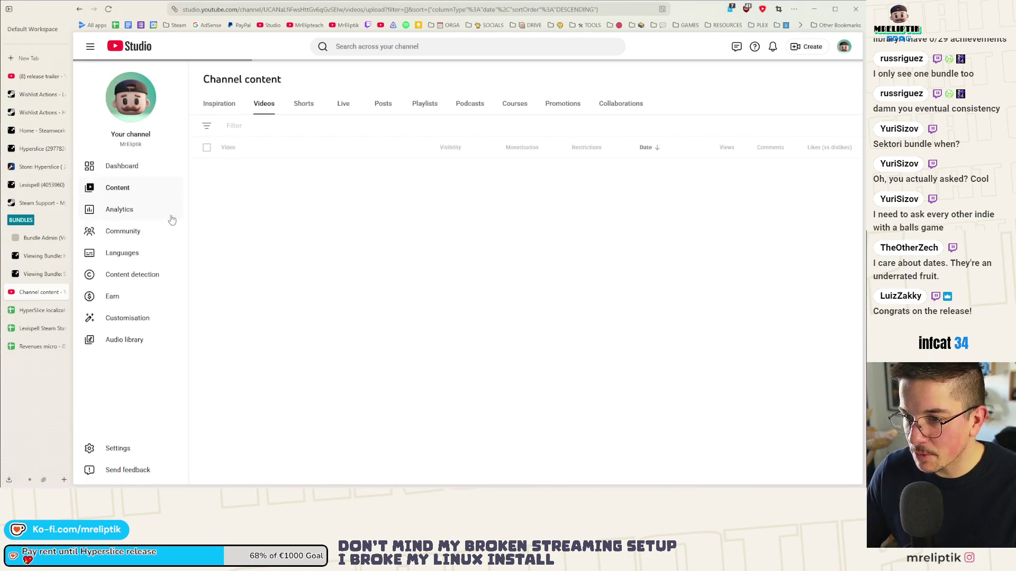
- Choose Create post from the Create menu to open the channel's Posts page
left_click(806, 46)
left_click(792, 96)
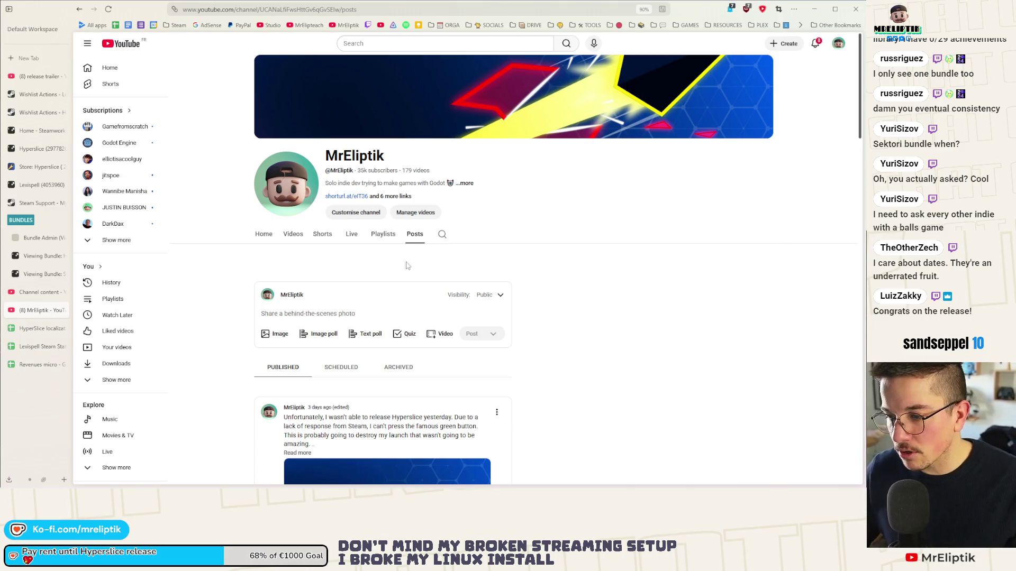
- Add an image section to the new channel post, then switch to Discord
left_click(280, 333)
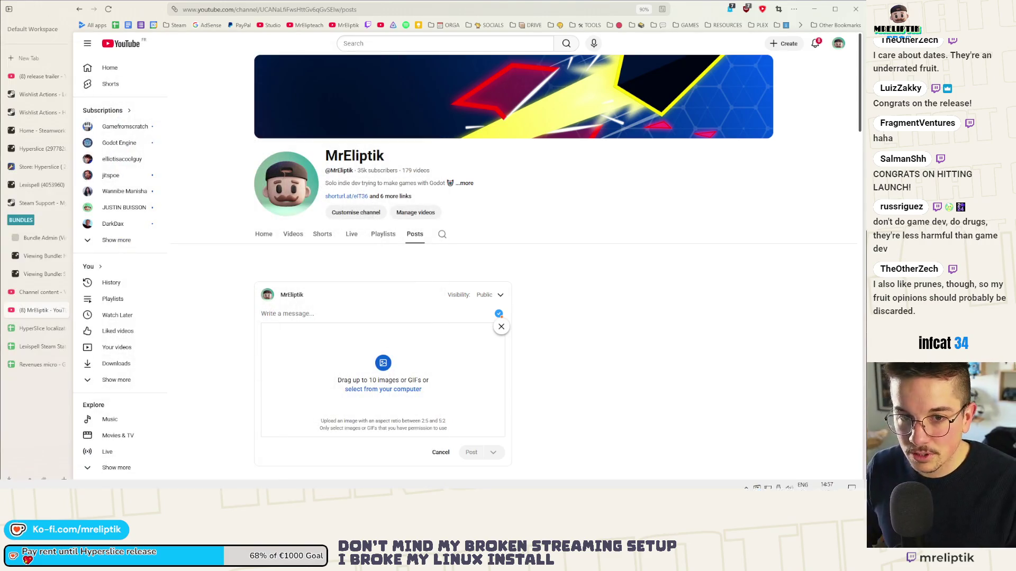
key("alt+Tab")
key("alt+Tab")
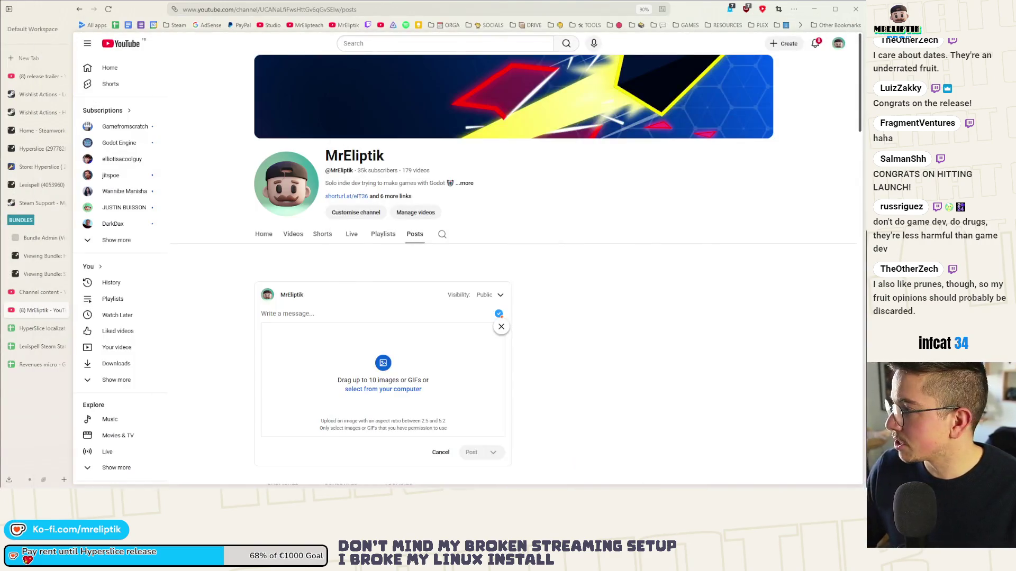
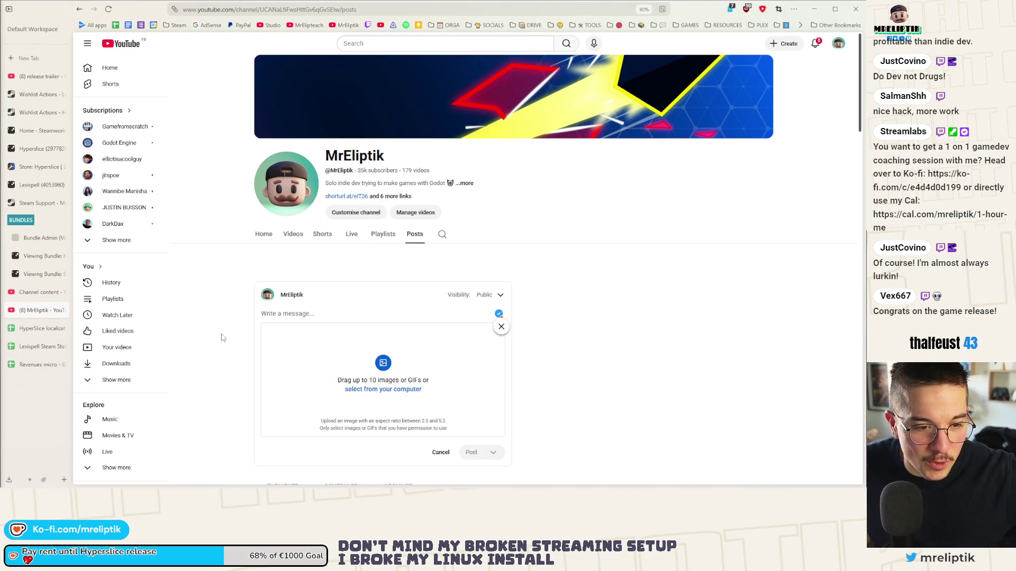
- Check the Steam Support request and the bundle pages, reloading the Nova Drift bundle
left_click(39, 206)
left_click(40, 237)
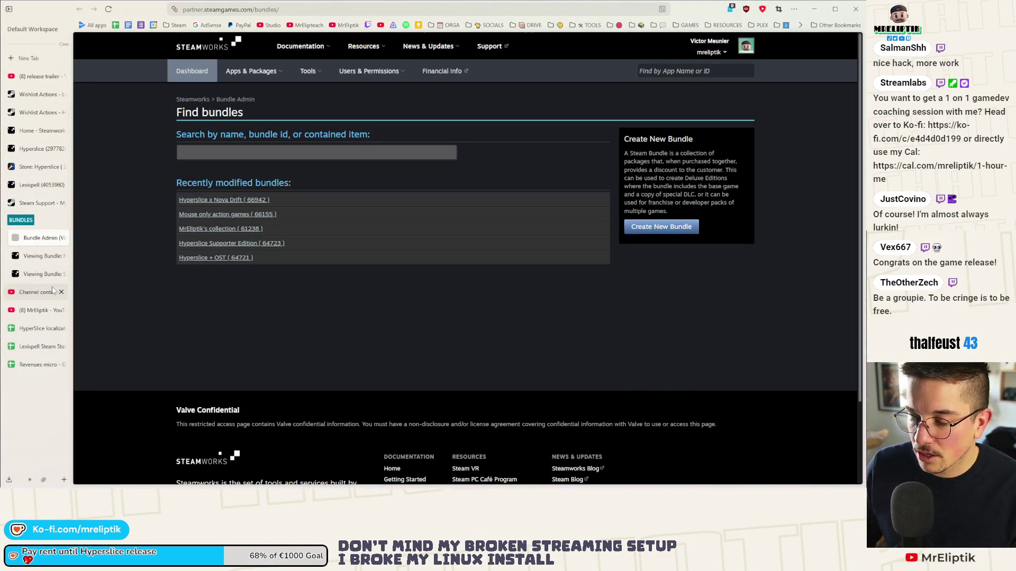
left_click(38, 273)
left_click(39, 256)
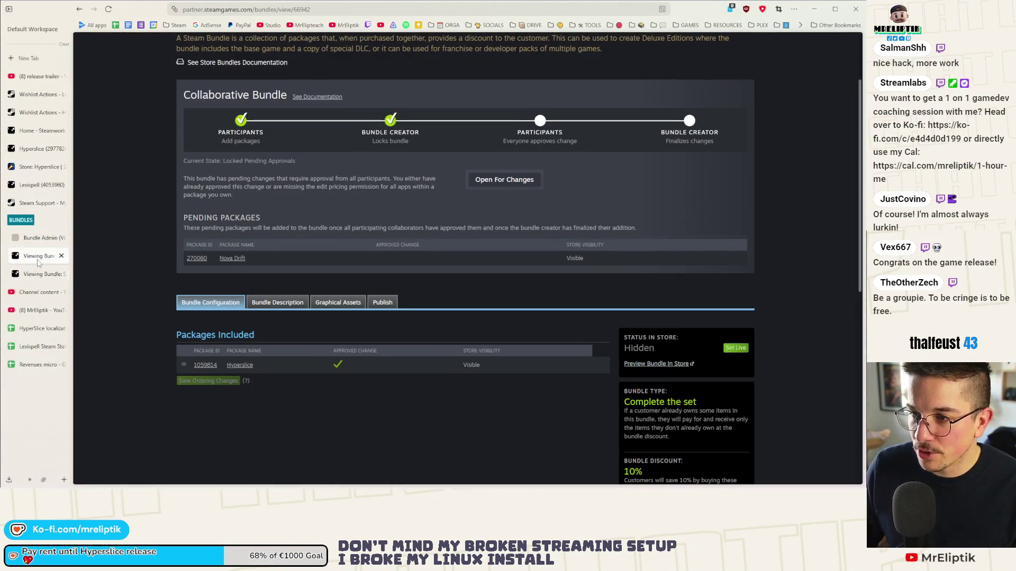
left_click(108, 9)
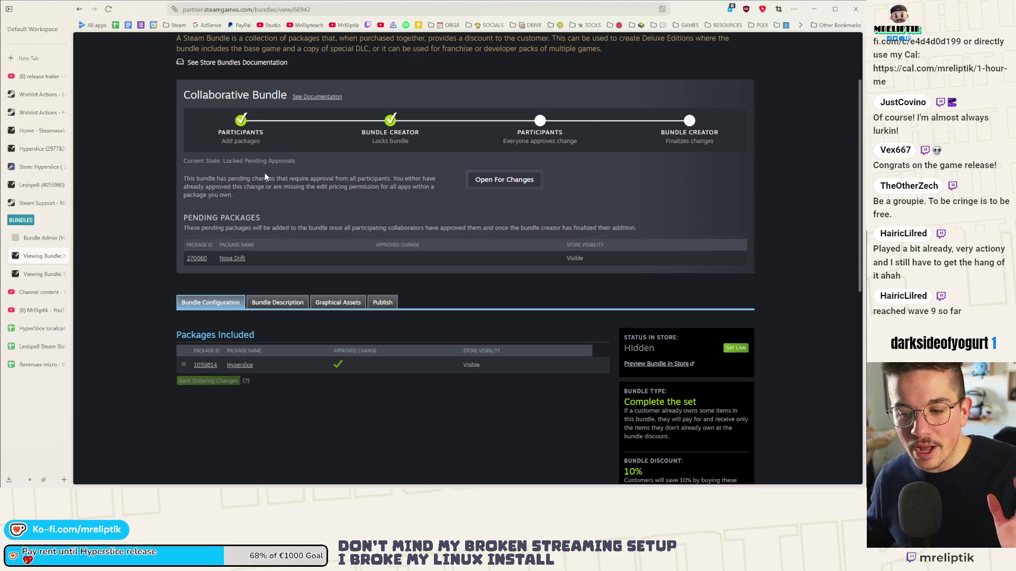
- Confirm the Super reaKtor x Hyperslice bundle is enabled after reloading, then close its page
left_click(29, 274)
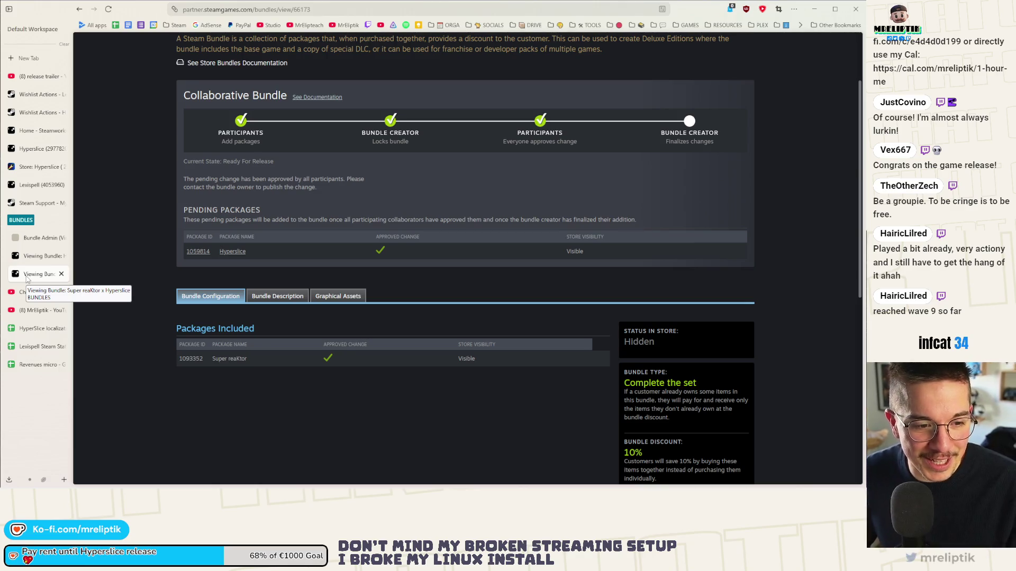
left_click(45, 256)
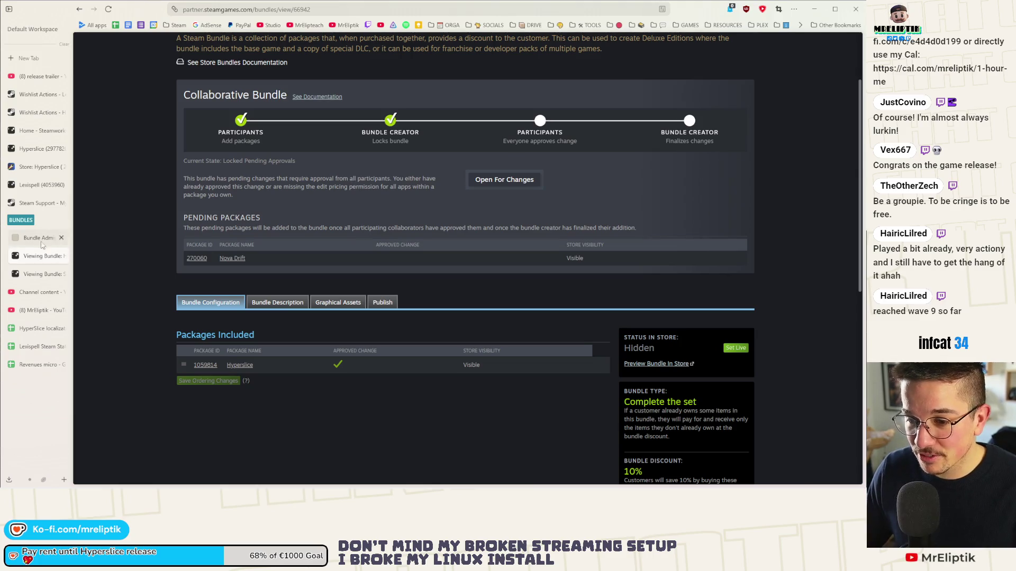
left_click(42, 274)
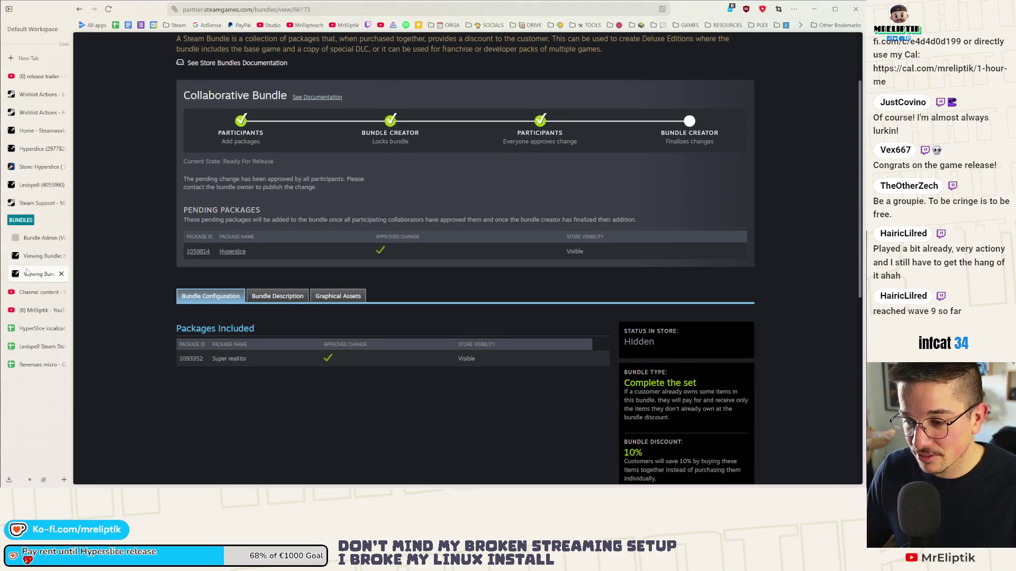
left_click(107, 9)
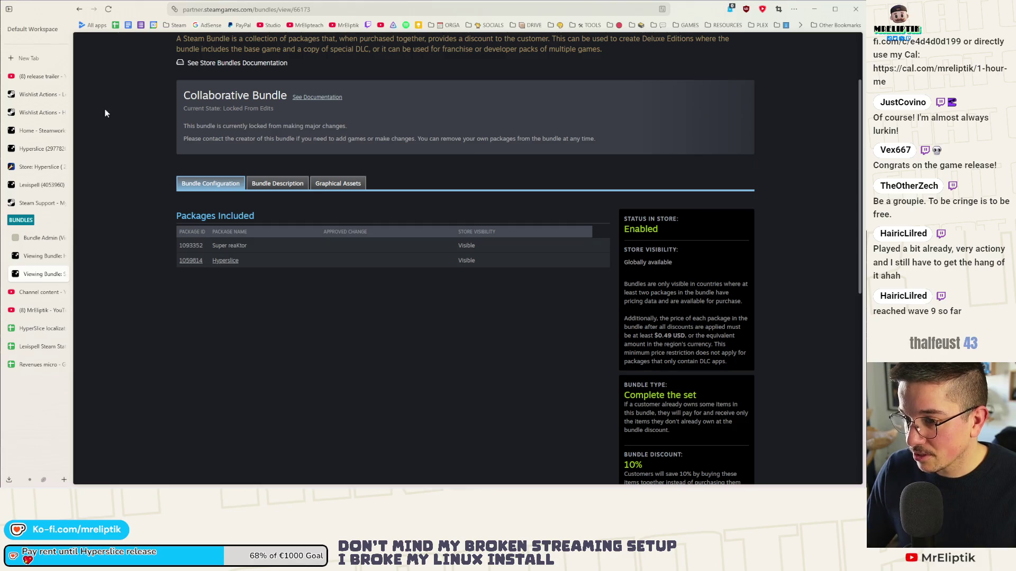
left_click(62, 274)
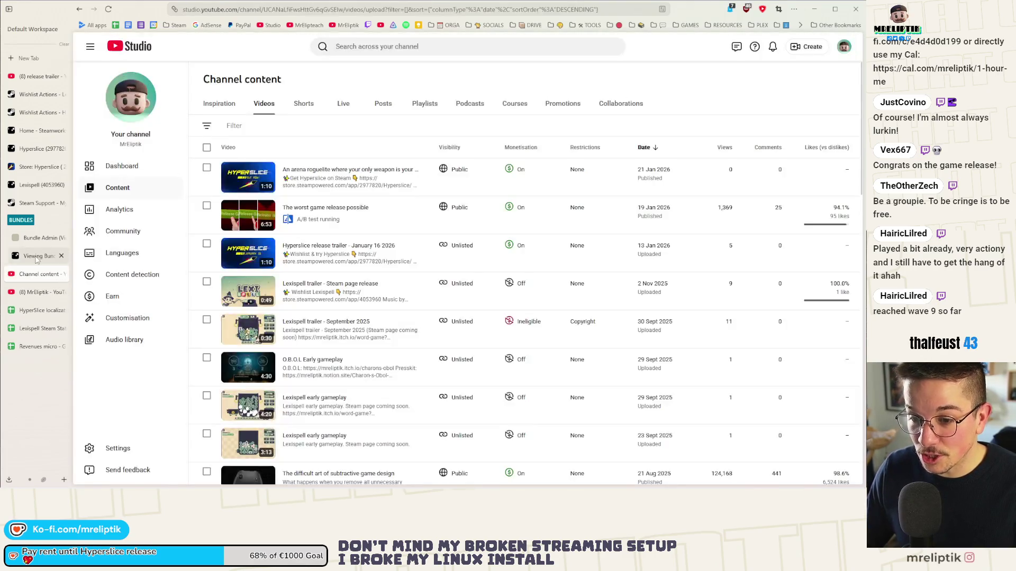
left_click(37, 258)
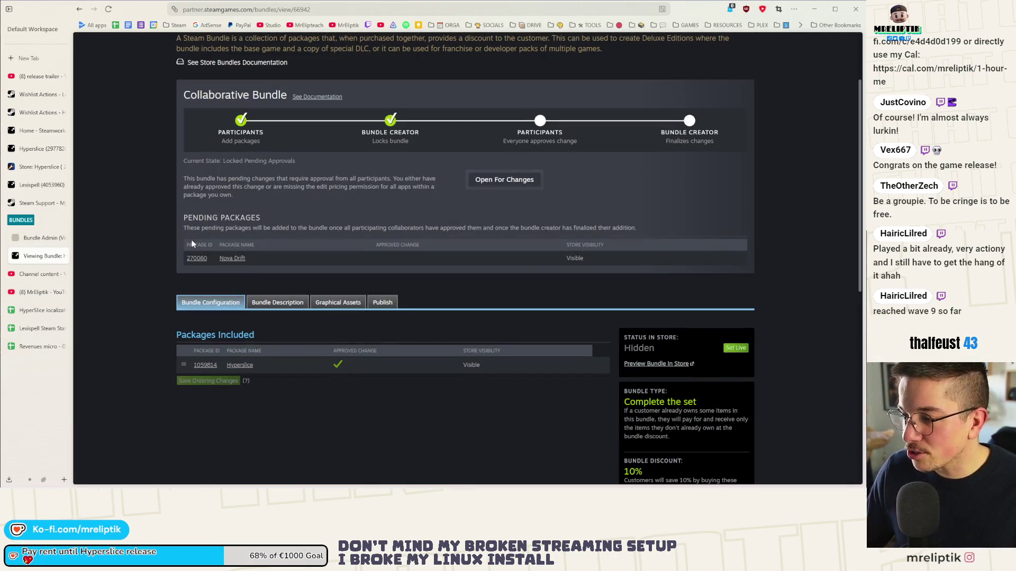
- Review the closed support ticket and Hyperslice store admin, then return to 'release trailer' results
left_click(16, 203)
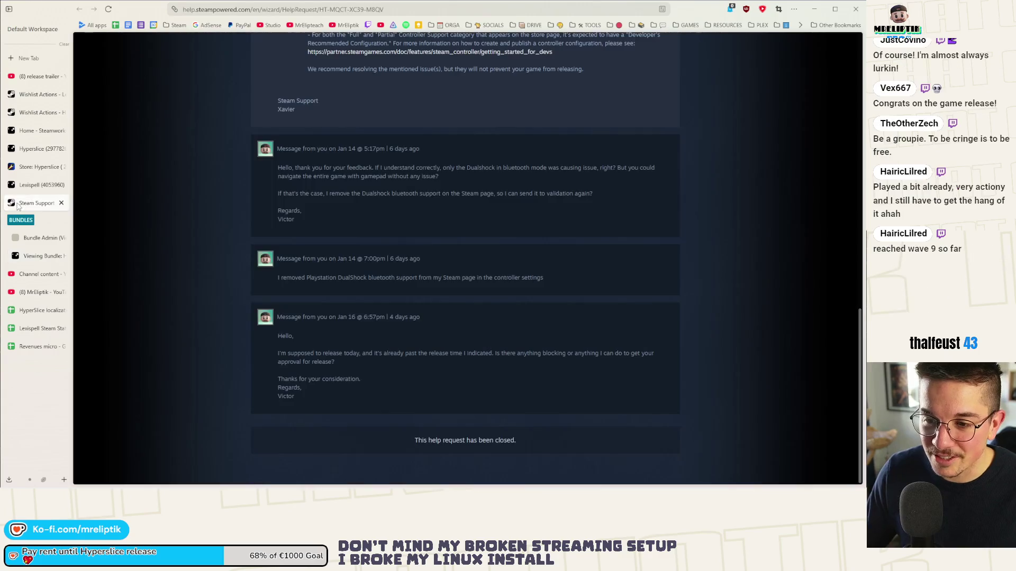
left_click(31, 166)
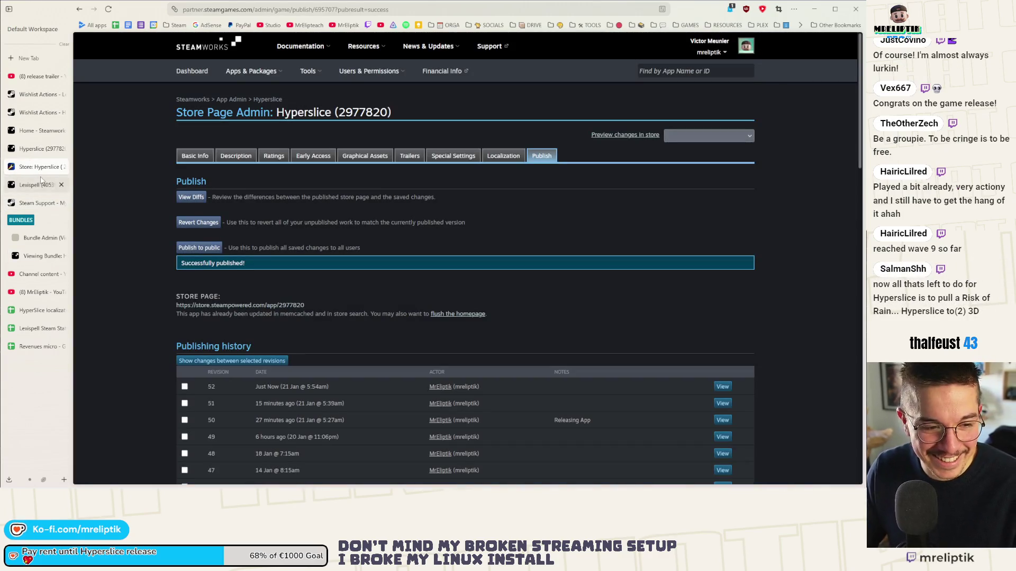
left_click(37, 76)
scroll(405, 174, "up", 3)
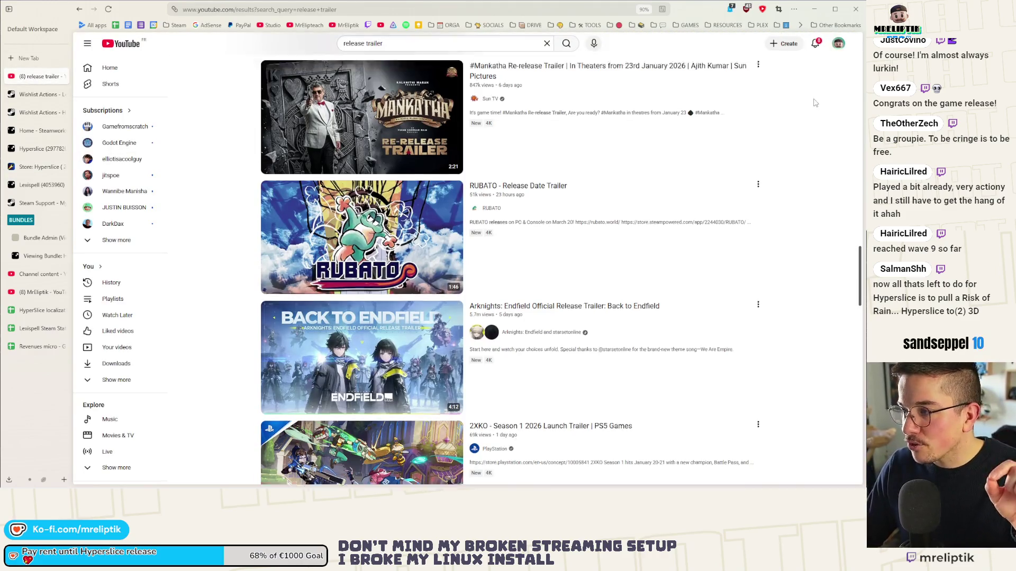
- Check notifications and the account menu, then open The worst game release possible video's comments
left_click(815, 44)
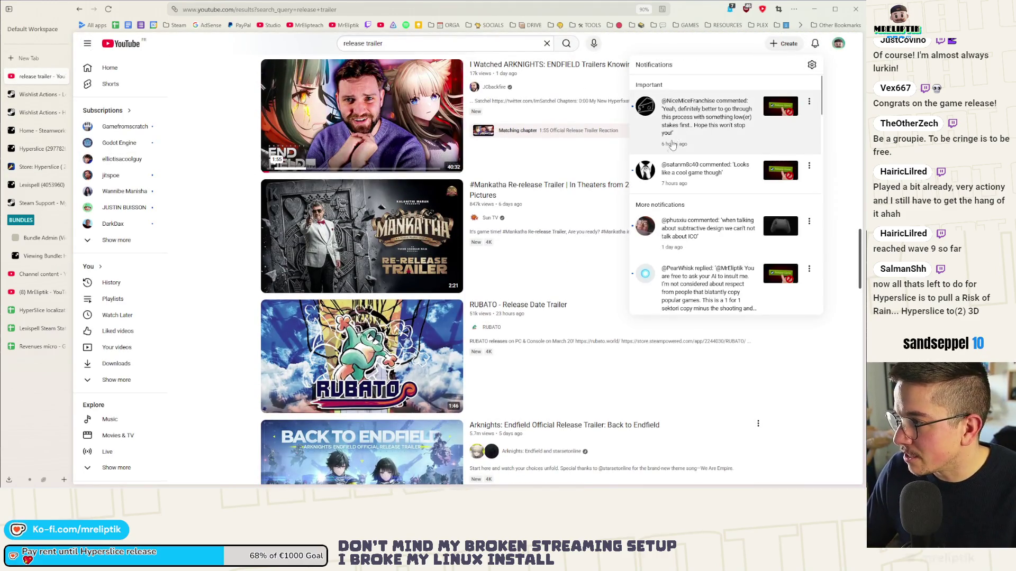
left_click(840, 47)
left_click(839, 45)
left_click(839, 45)
left_click(815, 45)
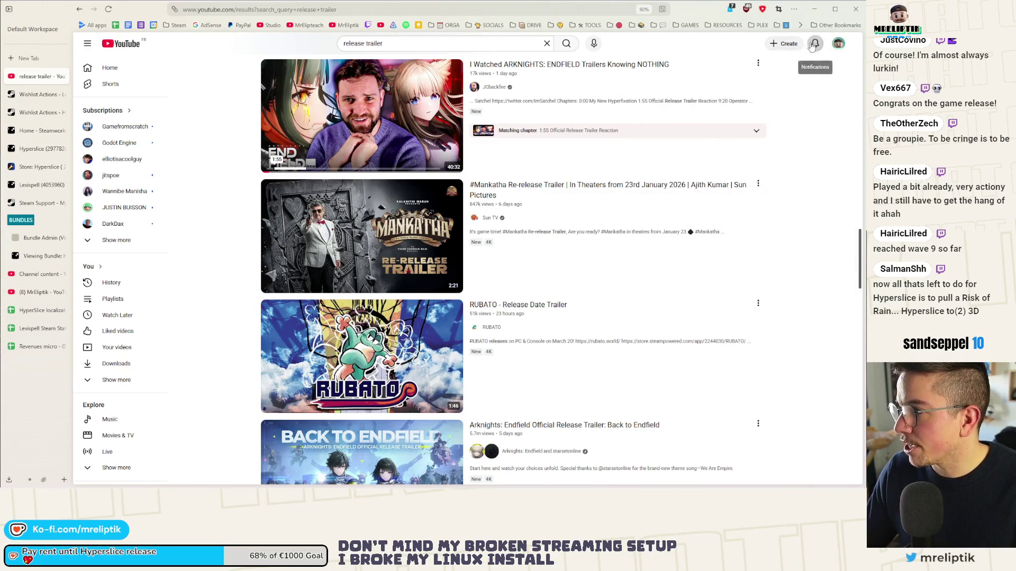
left_click(815, 45)
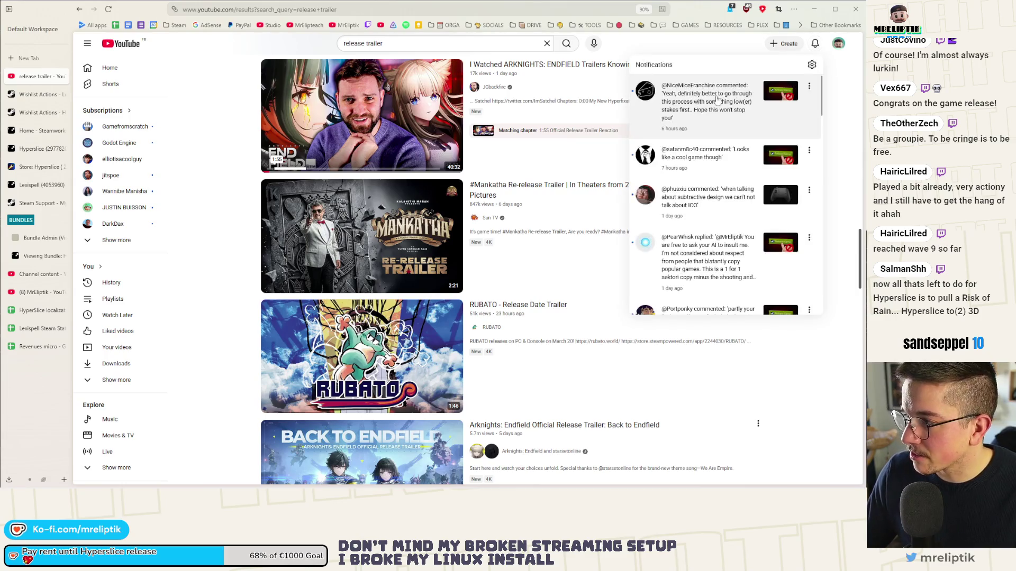
left_click(183, 83)
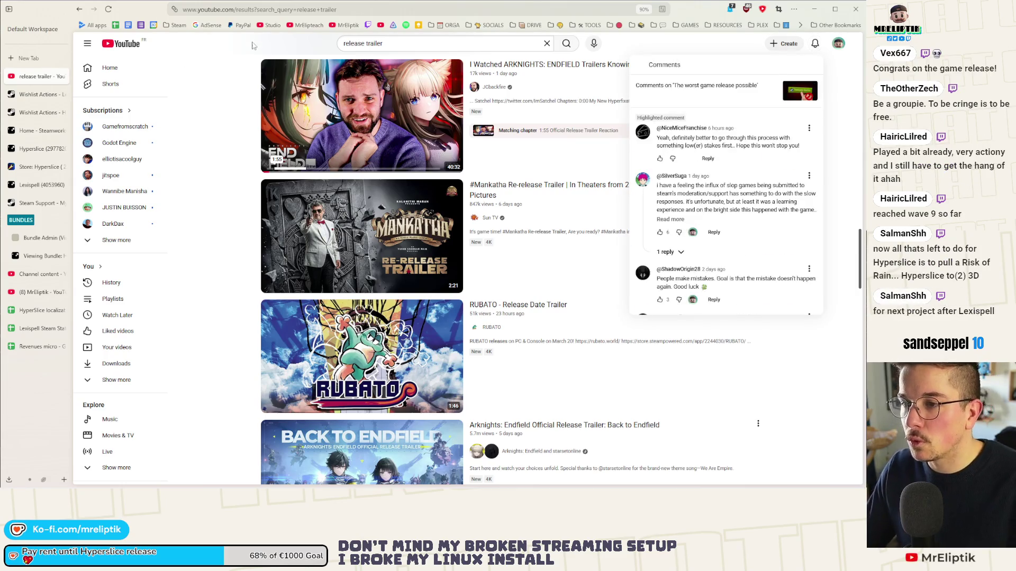
left_click(793, 91)
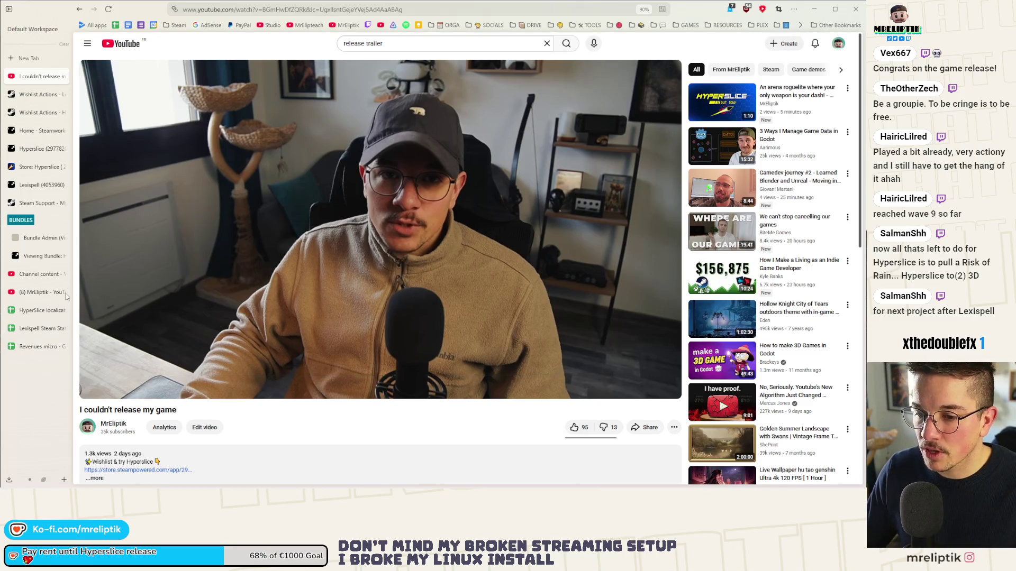
- Go to the channel's community Posts page and start a new empty post
left_click(37, 274)
left_click(37, 292)
left_click(377, 313)
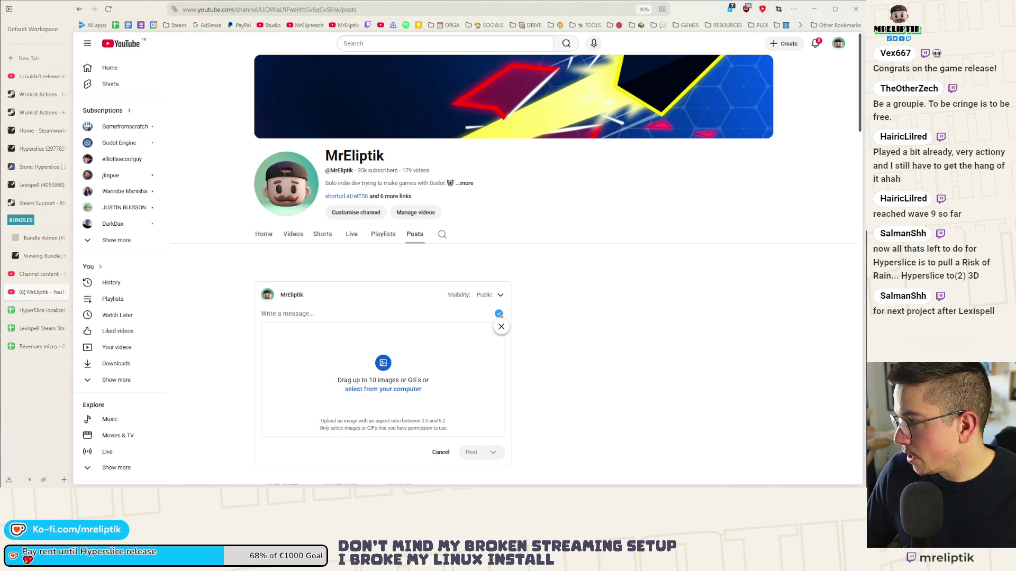
- Add the OUT NOW image and paste the 'Hyperslice is out NOW' announcement from clipboard history
left_click_drag(619, 310, 362, 370)
scroll(362, 370, "down", 1)
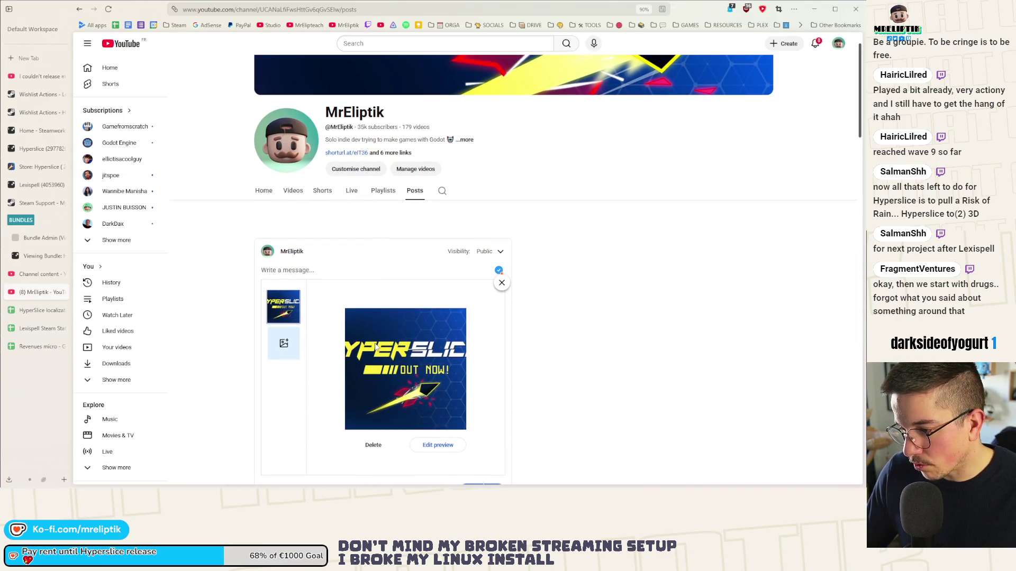
left_click(270, 270)
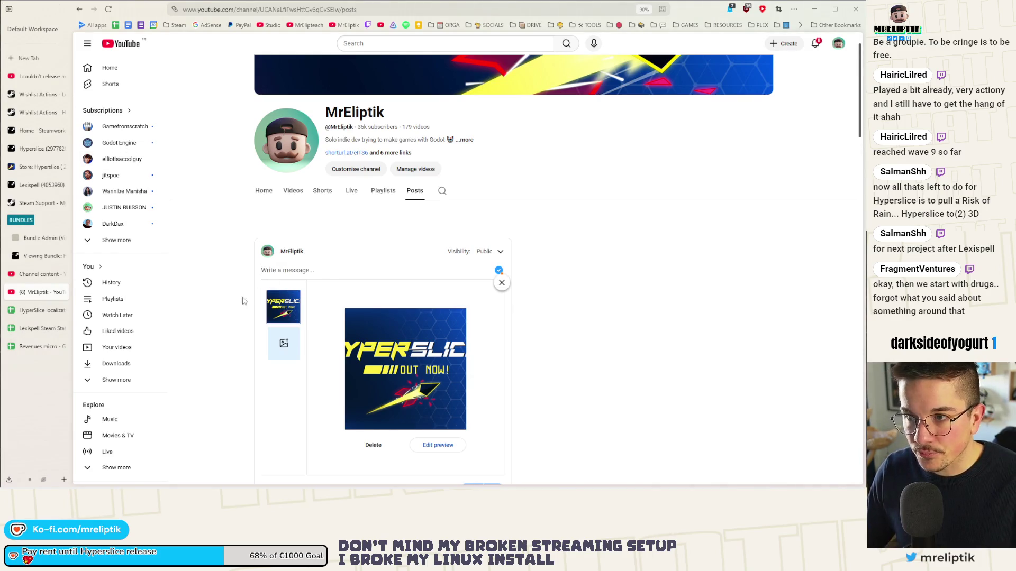
key("super+v")
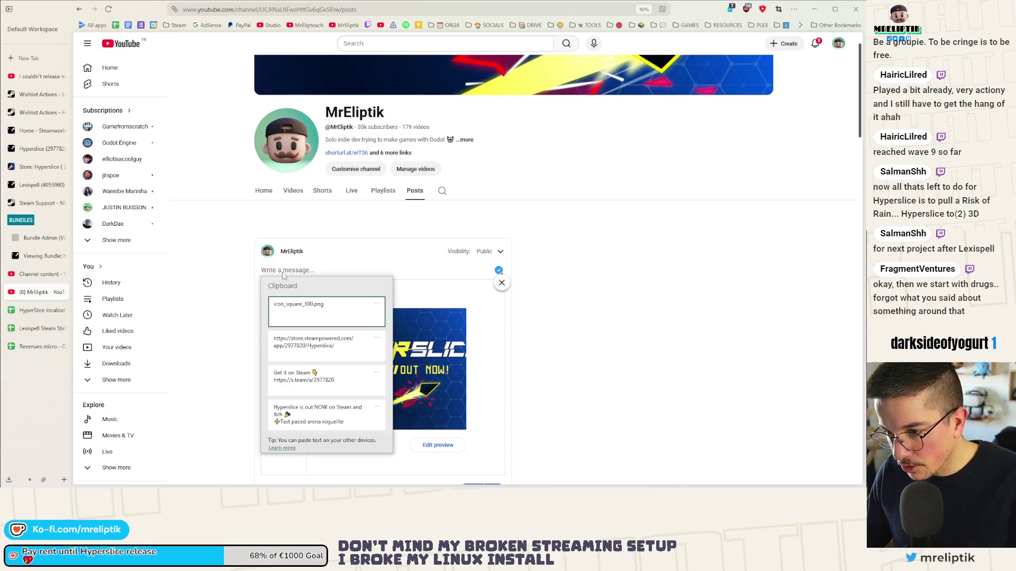
scroll(317, 392, "down", 1)
left_click(317, 392)
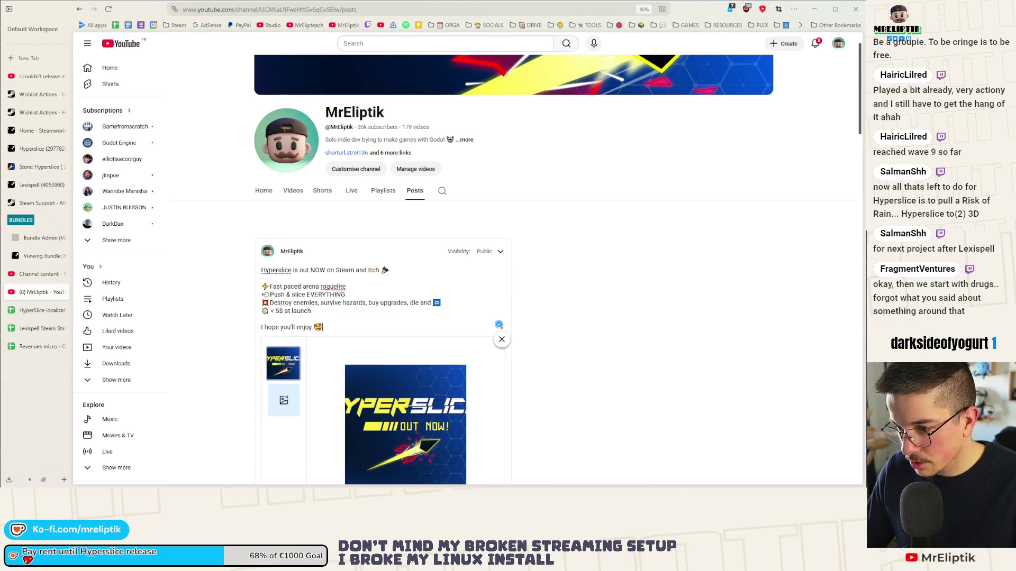
scroll(321, 266, "down", 1)
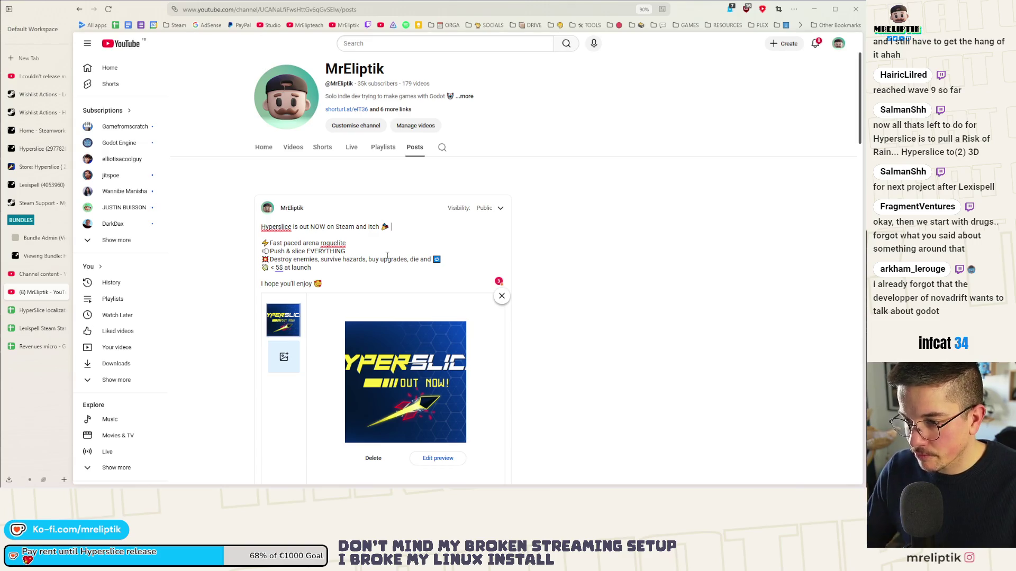
key("Return")
type("https://s.team/a/2977820")
key("Return")
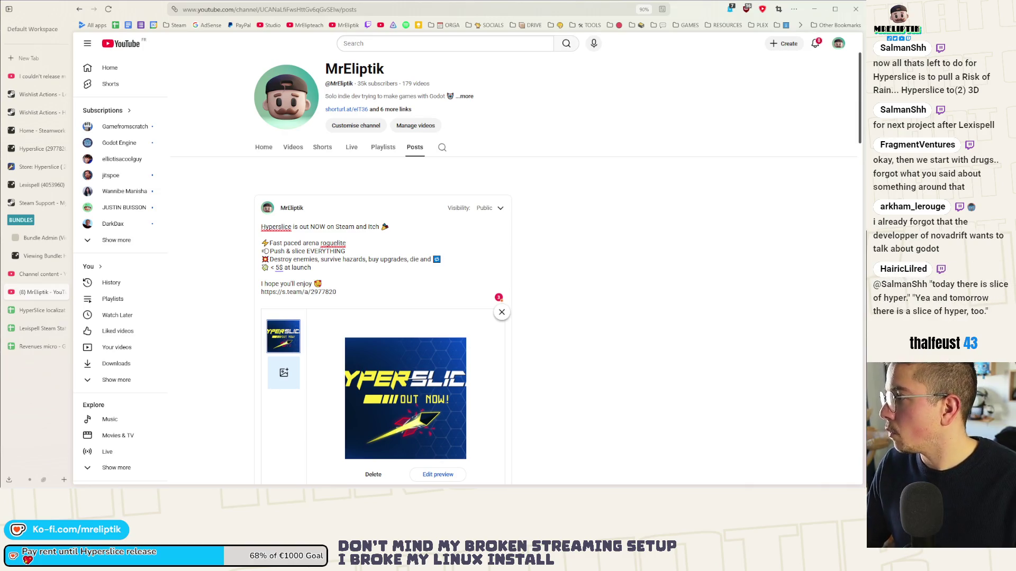
key("Return")
type("https://mreliptik.itch.io/hyperslice")
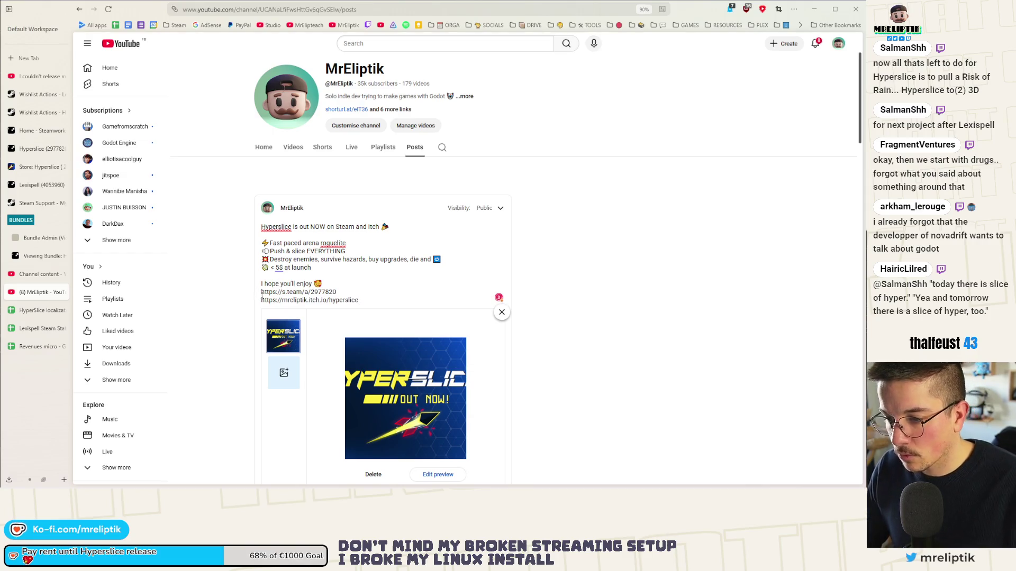
- Prefix both the Steam and itch.io links with a ⚡ emoji
key("ctrl+period")
key("Return")
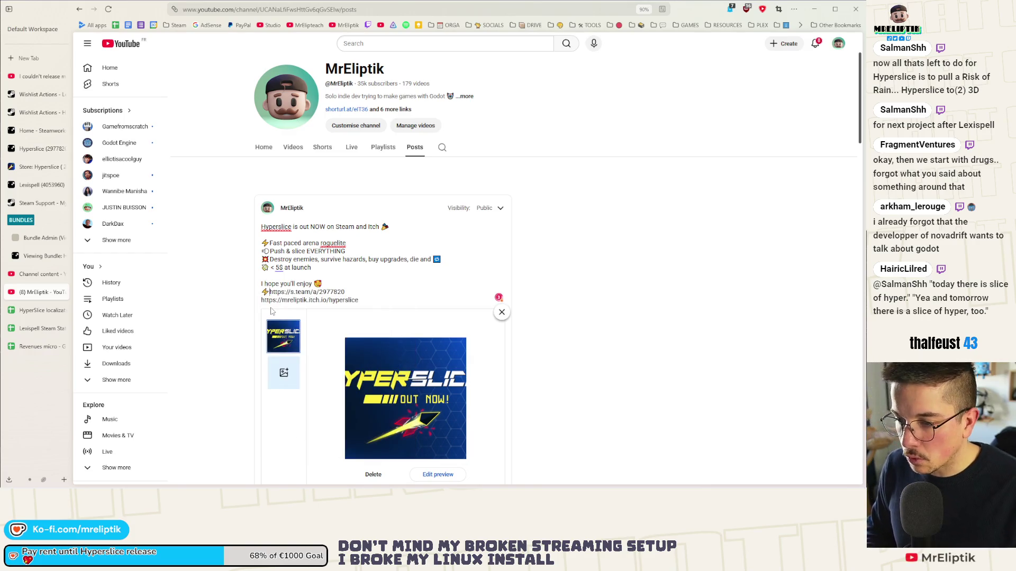
key("shift+Home")
key("ctrl+c")
key("Down")
key("ctrl+v")
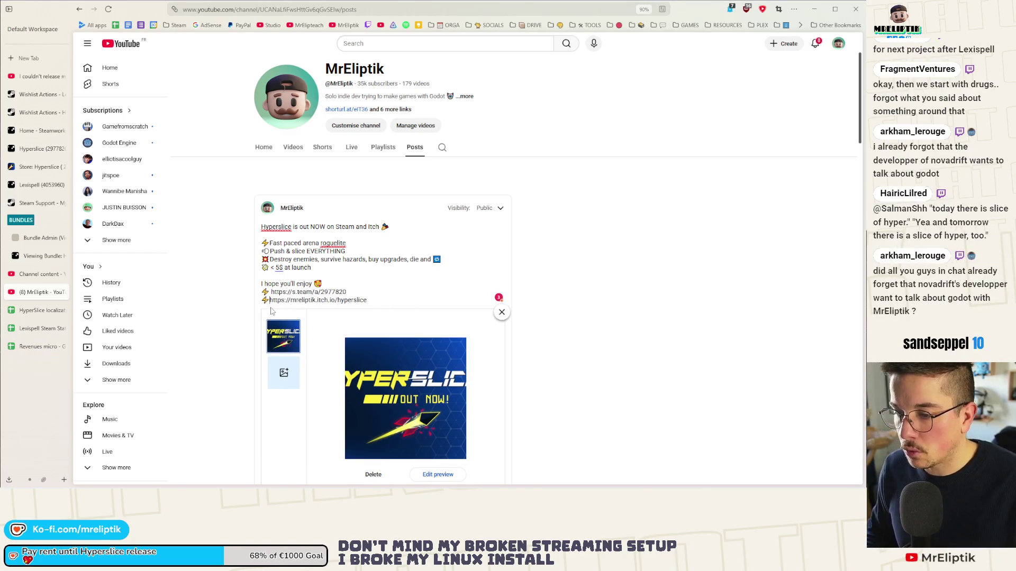
scroll(392, 388, "down", 3)
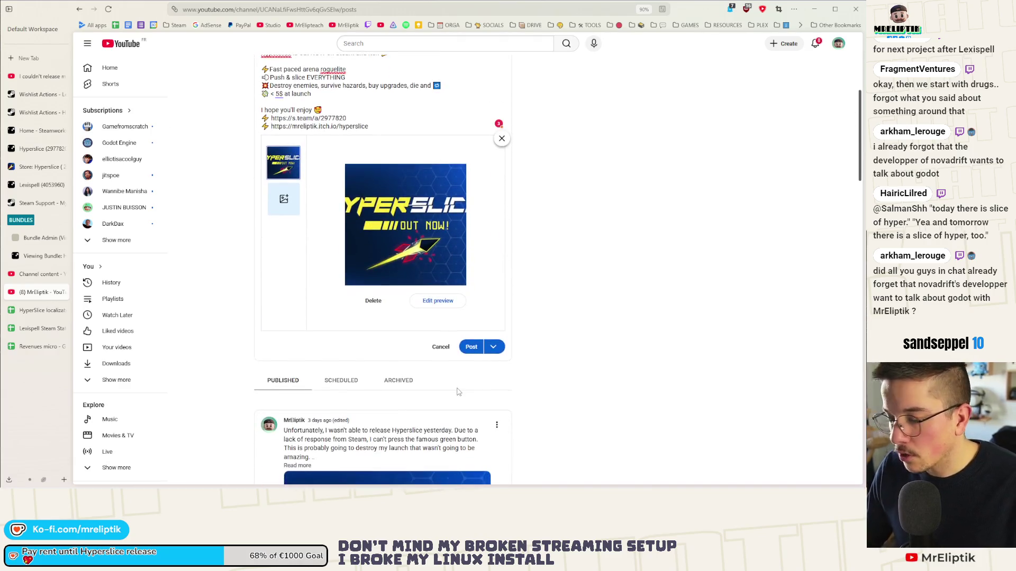